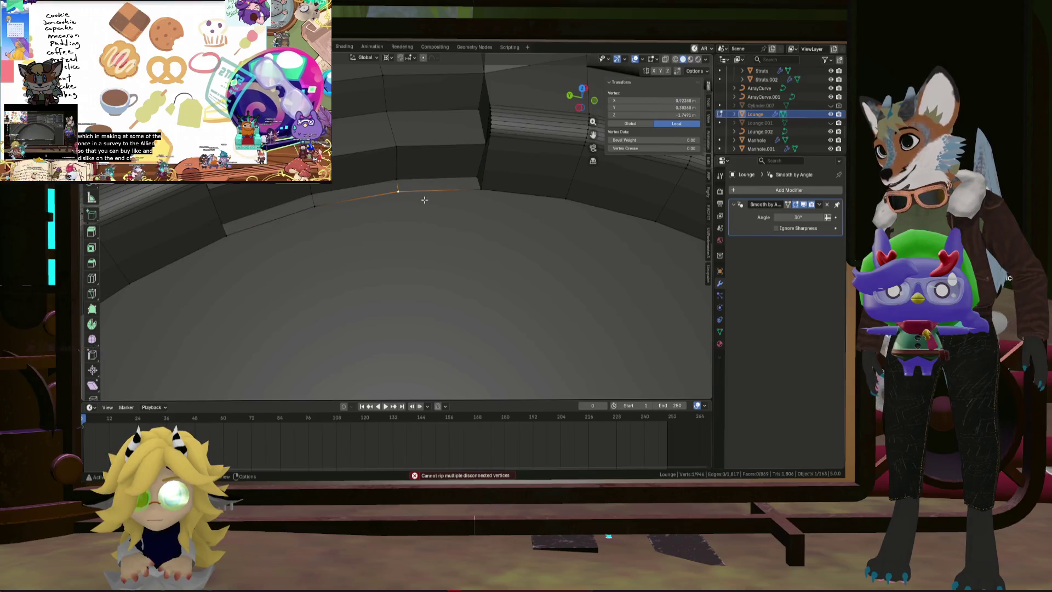
Step: Cancel the wall-vertex move, clear the selection, and select the lounge's circular floor face
{"action": "mouse_move", "coordinate": [414, 197]}
{"action": "middle_mouse_down"}
{"action": "mouse_move", "coordinate": [323, 187]}
{"action": "mouse_move", "coordinate": [536, 219]}
{"action": "mouse_move", "coordinate": [457, 212]}
{"action": "middle_mouse_up"}
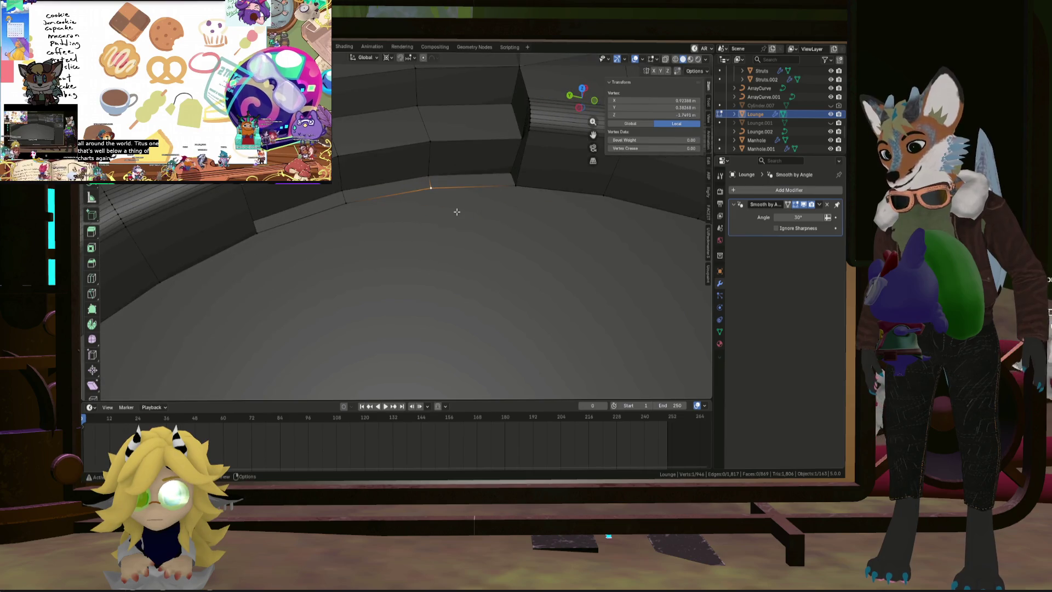
{"action": "key", "text": "Escape"}
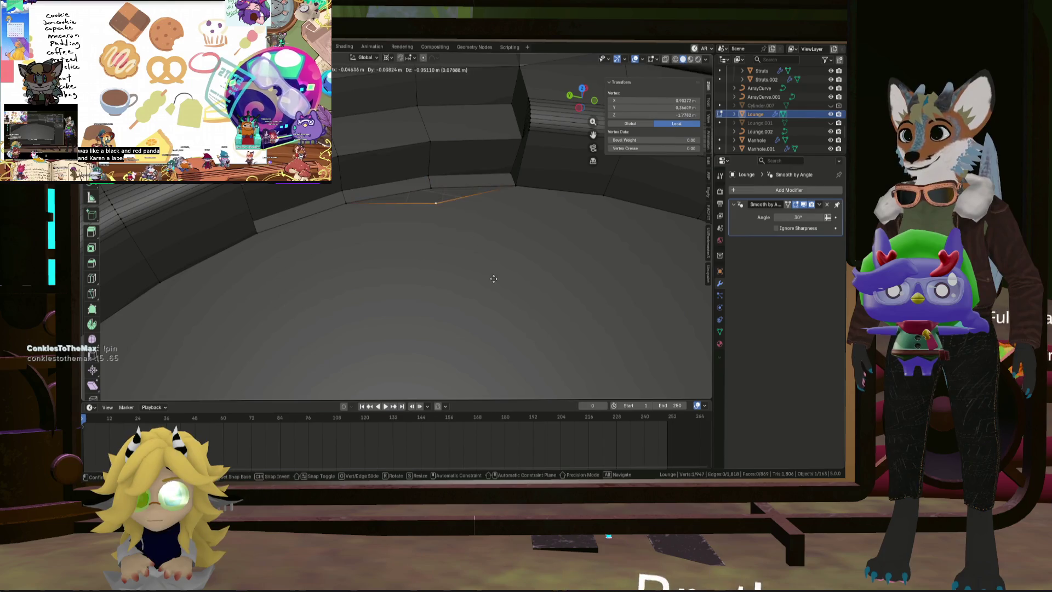
{"action": "middle_click_drag", "start_coordinate": [435, 195], "coordinate": [411, 180]}
{"action": "key", "text": "alt+a"}
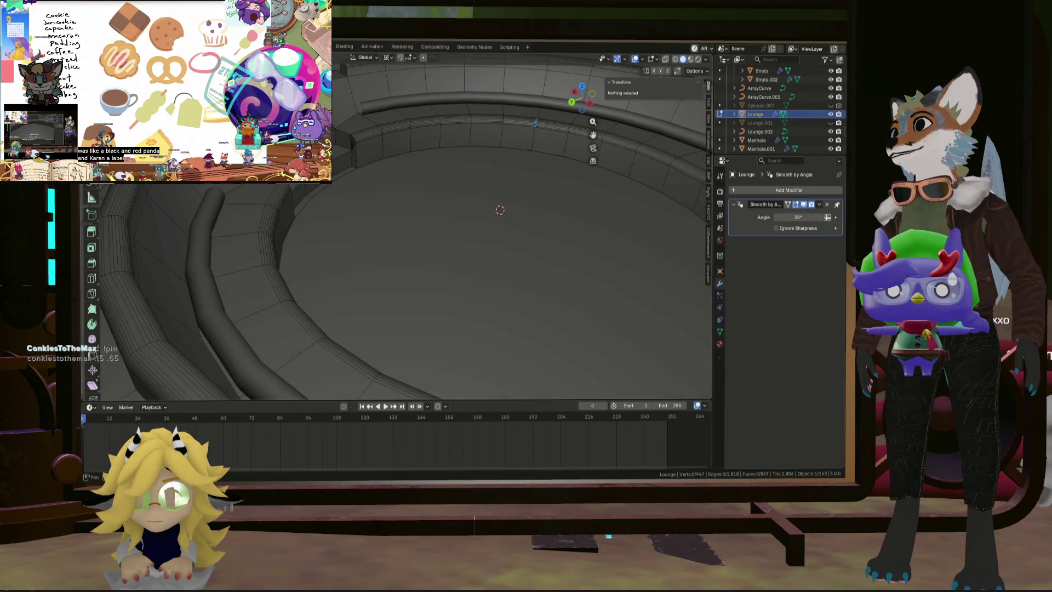
{"action": "left_click", "coordinate": [496, 206]}
{"action": "middle_click_drag", "start_coordinate": [496, 207], "coordinate": [637, 179]}
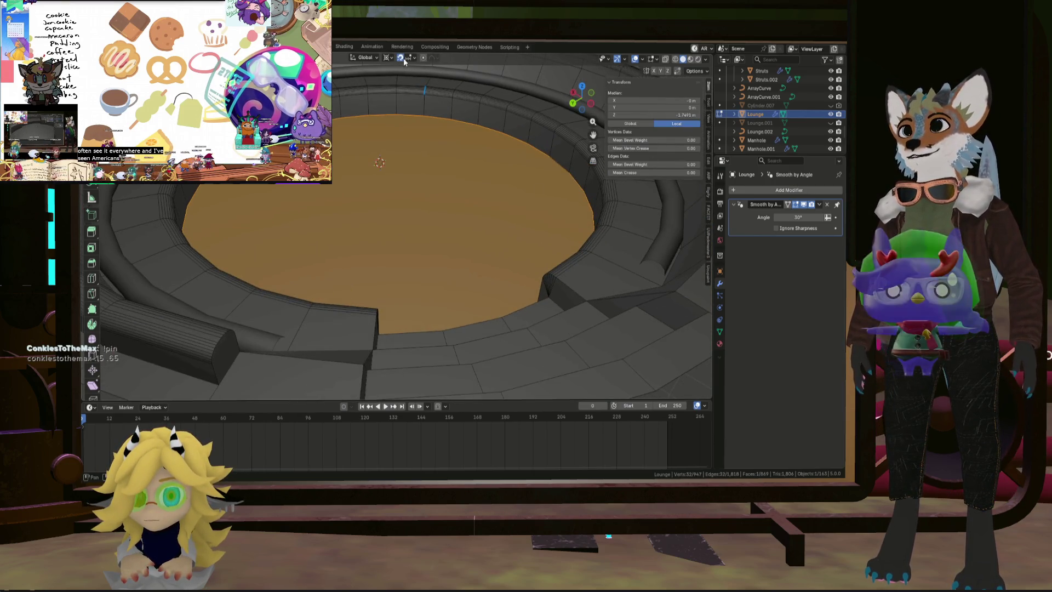
Step: Lower the circular floor face 1 m along Z
{"action": "scroll", "coordinate": [476, 157], "scroll_direction": "down", "scroll_amount": 5}
{"action": "key", "text": "g"}
{"action": "mouse_move", "coordinate": [474, 194]}
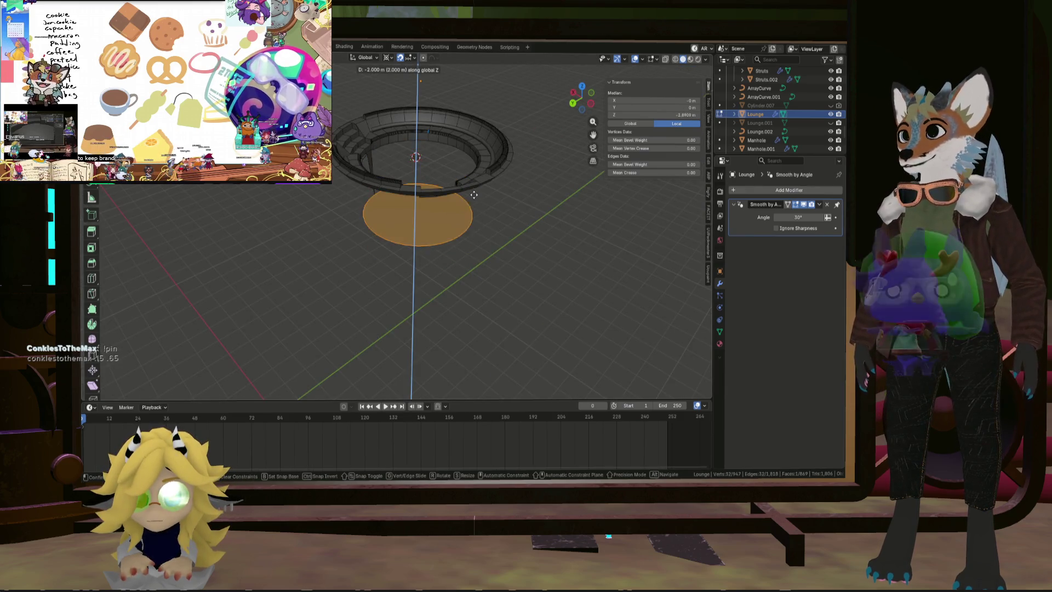
{"action": "left_click", "coordinate": [484, 171]}
{"action": "scroll", "coordinate": [483, 170], "scroll_direction": "up", "scroll_amount": 6}
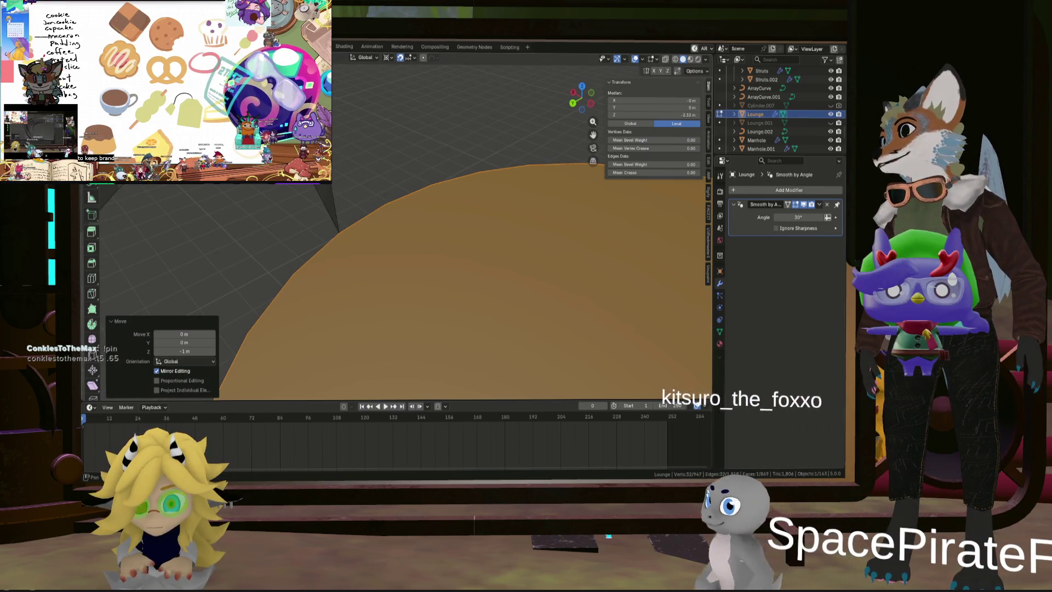
Step: Extrude a vertex on the floor's rim 1 m straight up along Z
{"action": "left_click", "coordinate": [340, 230]}
{"action": "key", "text": "e"}
{"action": "key", "text": "z"}
{"action": "key", "text": "1"}
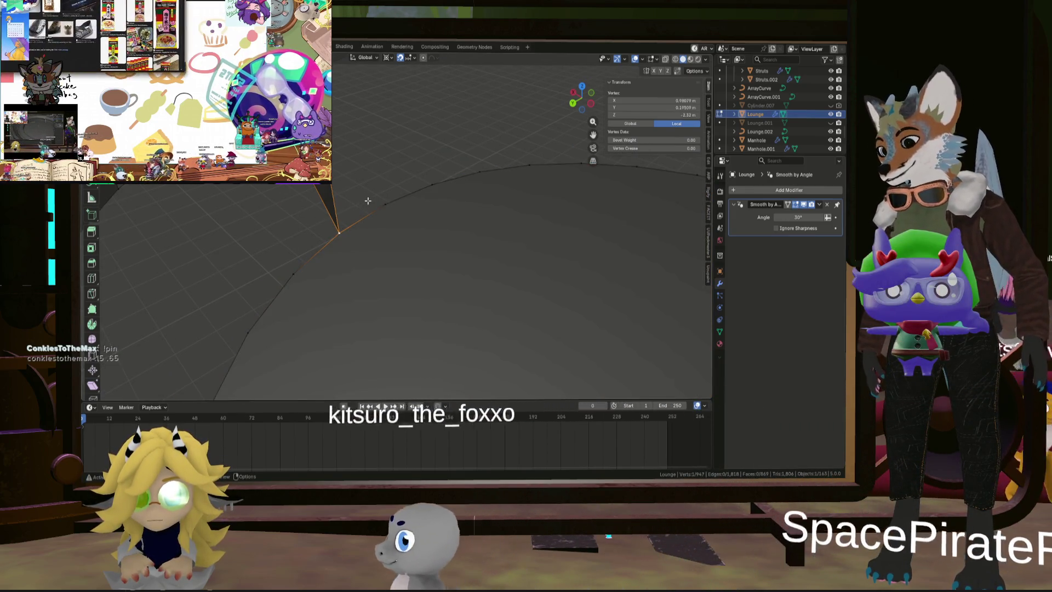
{"action": "key", "text": "Return"}
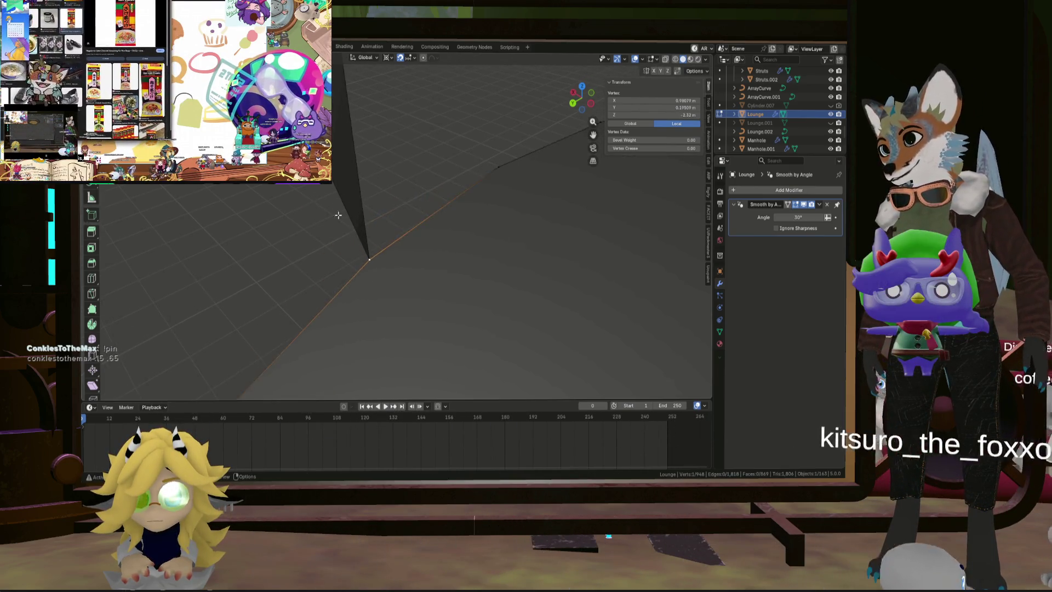
{"action": "middle_click_drag", "start_coordinate": [324, 196], "coordinate": [346, 283]}
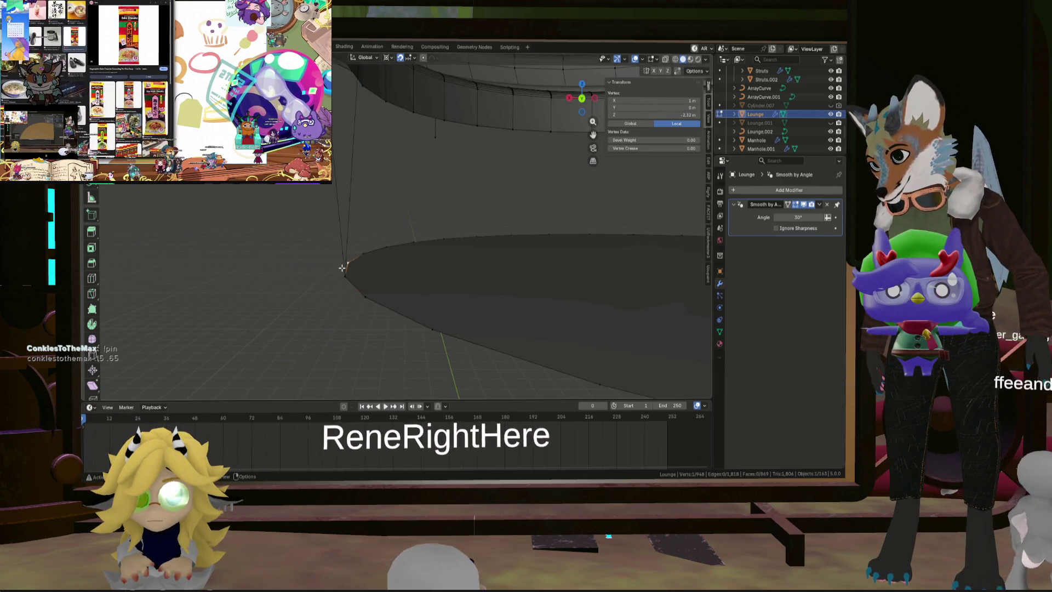
Step: Raise the extruded vertex another 1 m along Z, reveal all hidden faces, and deselect
{"action": "key", "text": "h"}
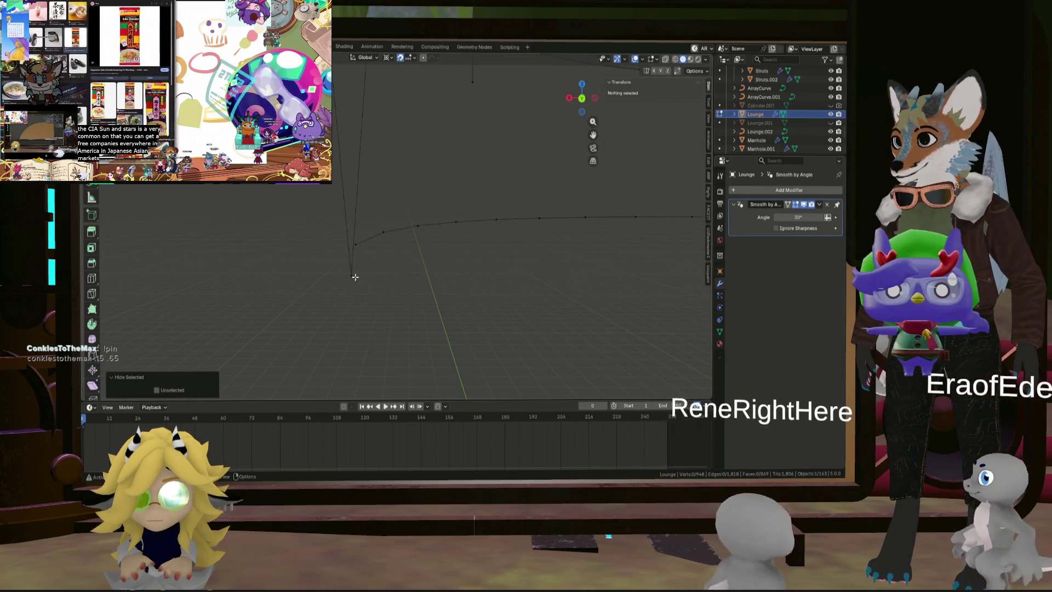
{"action": "key", "text": "alt+h"}
{"action": "mouse_move", "coordinate": [353, 277]}
{"action": "middle_mouse_down"}
{"action": "mouse_move", "coordinate": [394, 277]}
{"action": "mouse_move", "coordinate": [409, 351]}
{"action": "mouse_move", "coordinate": [329, 373]}
{"action": "mouse_move", "coordinate": [331, 318]}
{"action": "middle_mouse_up"}
{"action": "key", "text": "g"}
{"action": "key", "text": "z"}
{"action": "key", "text": "1"}
{"action": "key", "text": "Return"}
{"action": "key", "text": "alt+h"}
{"action": "key", "text": "alt+a"}
{"action": "mouse_move", "coordinate": [268, 282]}
{"action": "middle_mouse_down"}
{"action": "mouse_move", "coordinate": [282, 325]}
{"action": "mouse_move", "coordinate": [363, 298]}
{"action": "mouse_move", "coordinate": [345, 301]}
{"action": "mouse_move", "coordinate": [352, 291]}
{"action": "mouse_move", "coordinate": [409, 298]}
{"action": "middle_mouse_up"}
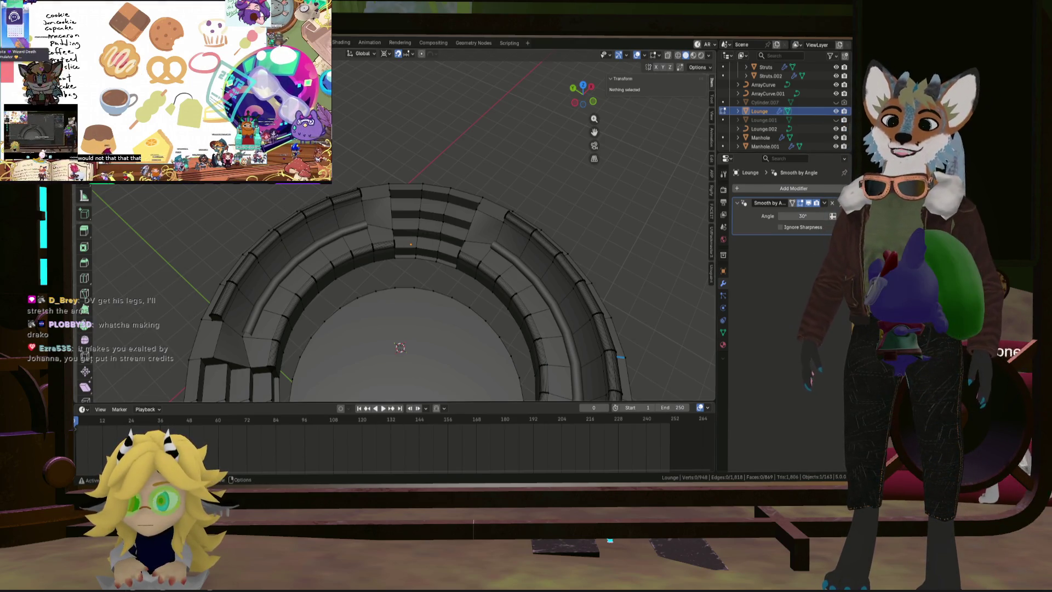
{"action": "scroll", "coordinate": [605, 227], "scroll_direction": "down", "scroll_amount": 6}
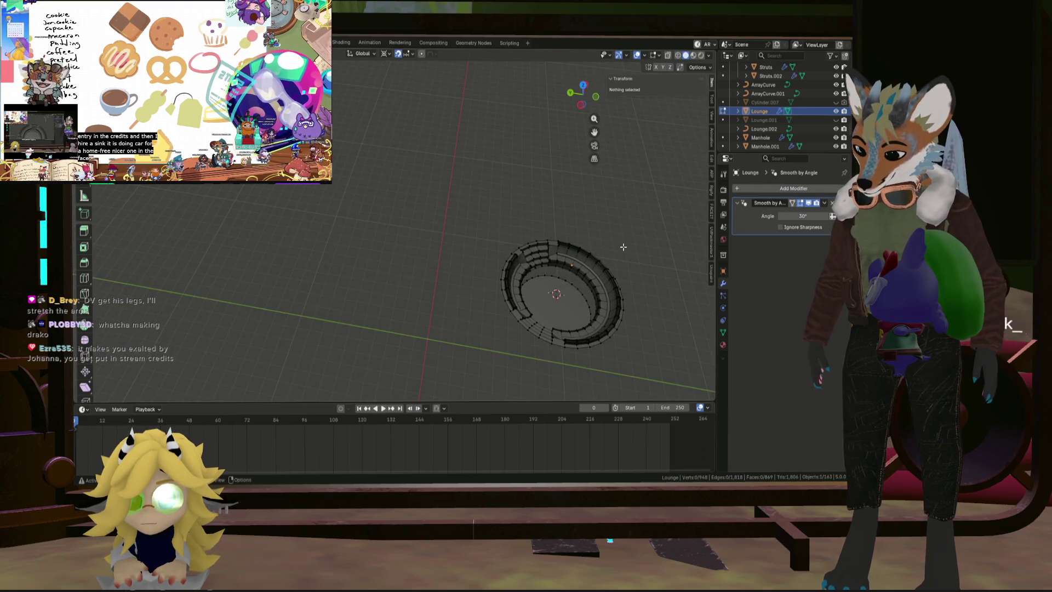
{"action": "mouse_move", "coordinate": [624, 247]}
{"action": "middle_mouse_down", "text": "shift"}
{"action": "mouse_move", "coordinate": [549, 221]}
{"action": "mouse_move", "coordinate": [449, 216]}
{"action": "mouse_move", "coordinate": [518, 247]}
{"action": "mouse_move", "coordinate": [473, 245]}
{"action": "middle_mouse_up", "text": "shift"}
{"action": "scroll", "coordinate": [566, 222], "scroll_direction": "up", "scroll_amount": 8}
{"action": "scroll", "coordinate": [486, 243], "scroll_direction": "down", "scroll_amount": 2}
{"action": "scroll", "coordinate": [486, 242], "scroll_direction": "down", "scroll_amount": 2}
{"action": "scroll", "coordinate": [486, 242], "scroll_direction": "up", "scroll_amount": 3}
{"action": "scroll", "coordinate": [502, 246], "scroll_direction": "down", "scroll_amount": 2}
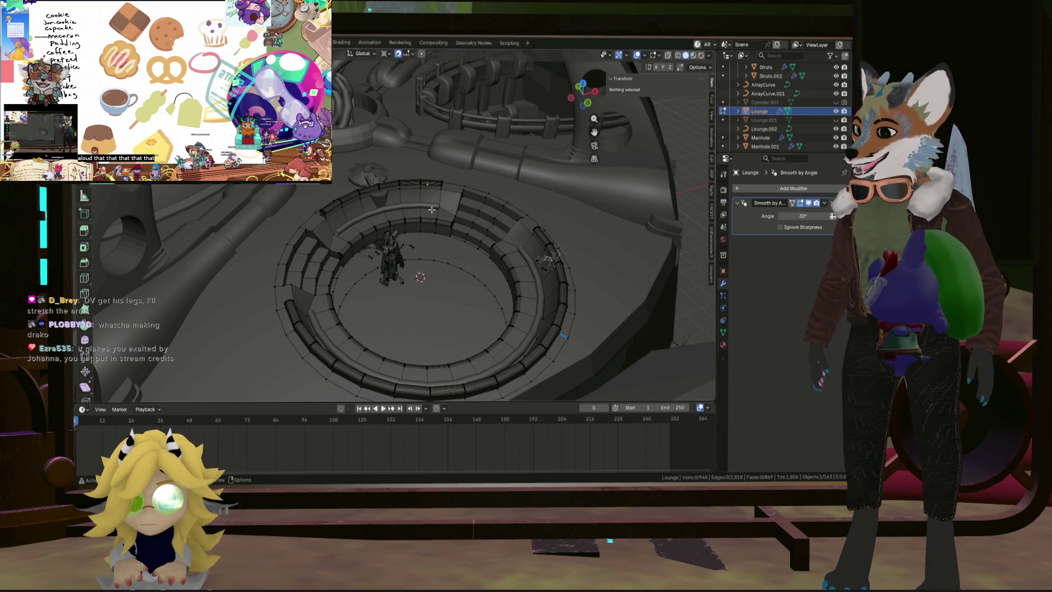
{"action": "mouse_move", "coordinate": [479, 201]}
{"action": "middle_mouse_down"}
{"action": "mouse_move", "coordinate": [466, 283]}
{"action": "mouse_move", "coordinate": [378, 264]}
{"action": "mouse_move", "coordinate": [319, 267]}
{"action": "middle_mouse_up"}
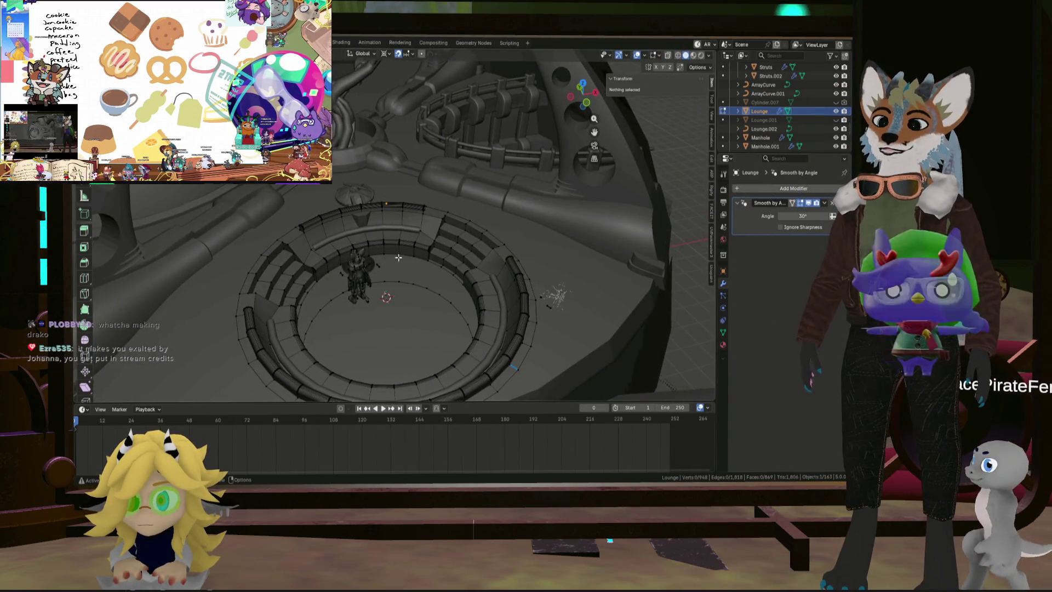
{"action": "scroll", "coordinate": [415, 261], "scroll_direction": "down", "scroll_amount": 3}
{"action": "mouse_move", "coordinate": [415, 260]}
{"action": "middle_mouse_down"}
{"action": "mouse_move", "coordinate": [442, 274]}
{"action": "mouse_move", "coordinate": [546, 264]}
{"action": "mouse_move", "coordinate": [446, 298]}
{"action": "middle_mouse_up"}
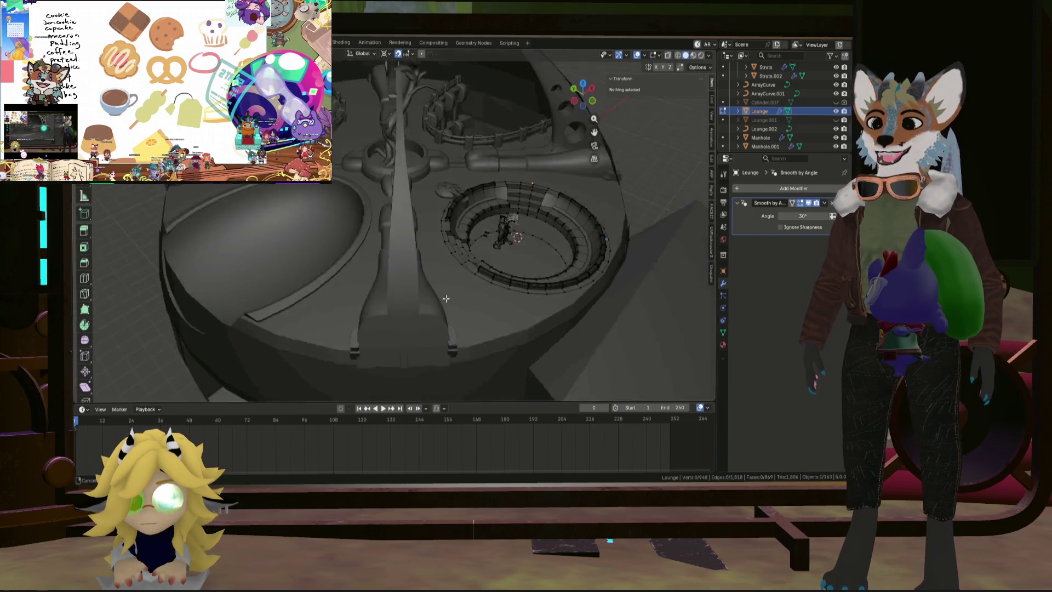
{"action": "middle_click_drag", "start_coordinate": [520, 288], "coordinate": [485, 297]}
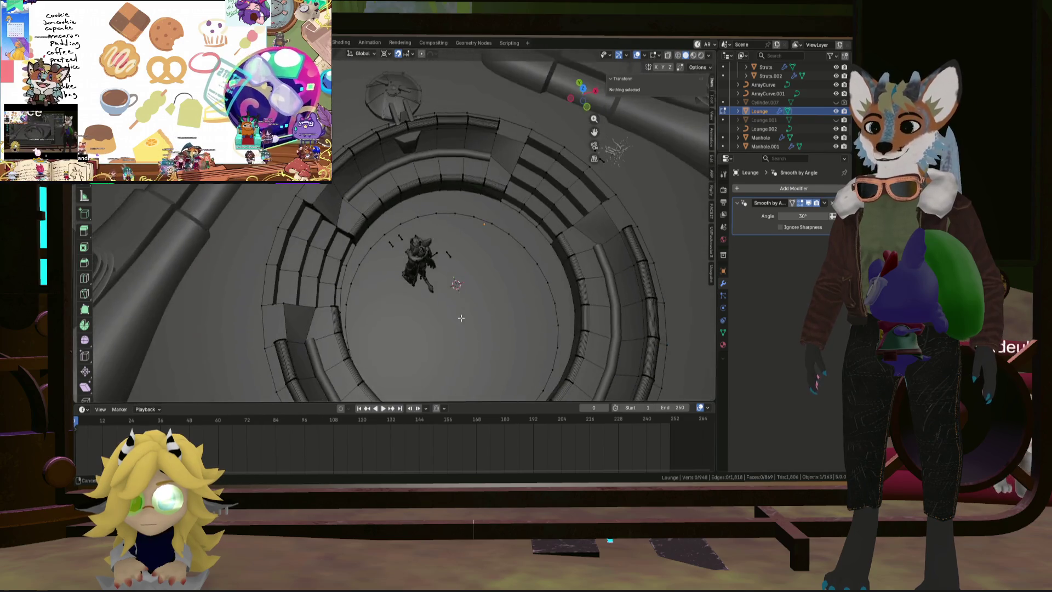
{"action": "mouse_move", "coordinate": [406, 181]}
{"action": "middle_mouse_down"}
{"action": "mouse_move", "coordinate": [476, 235]}
{"action": "mouse_move", "coordinate": [481, 257]}
{"action": "middle_mouse_up"}
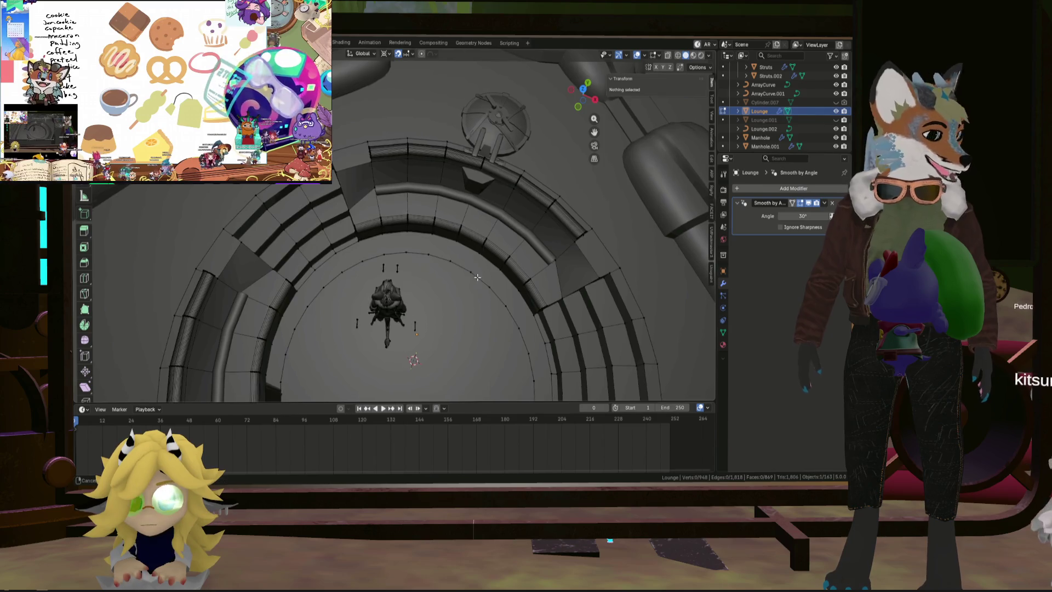
{"action": "scroll", "coordinate": [478, 277], "scroll_direction": "down", "scroll_amount": 3}
{"action": "mouse_move", "coordinate": [477, 277]}
{"action": "middle_mouse_down"}
{"action": "mouse_move", "coordinate": [469, 259]}
{"action": "mouse_move", "coordinate": [460, 274]}
{"action": "mouse_move", "coordinate": [477, 336]}
{"action": "mouse_move", "coordinate": [383, 259]}
{"action": "mouse_move", "coordinate": [341, 168]}
{"action": "middle_mouse_up"}
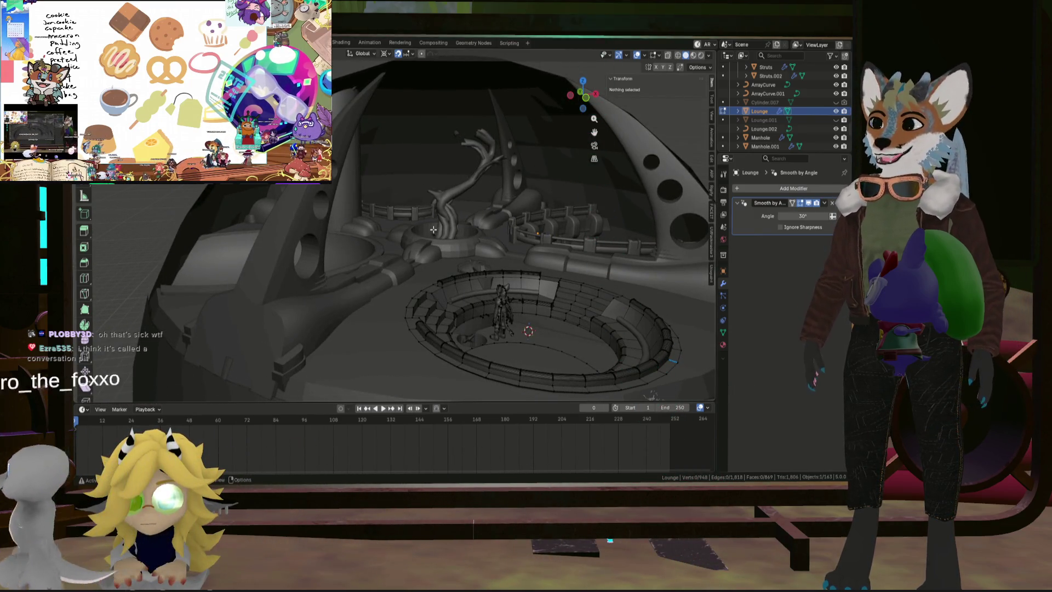
{"action": "mouse_move", "coordinate": [433, 229]}
{"action": "middle_mouse_down"}
{"action": "mouse_move", "coordinate": [321, 235]}
{"action": "mouse_move", "coordinate": [387, 235]}
{"action": "middle_mouse_up"}
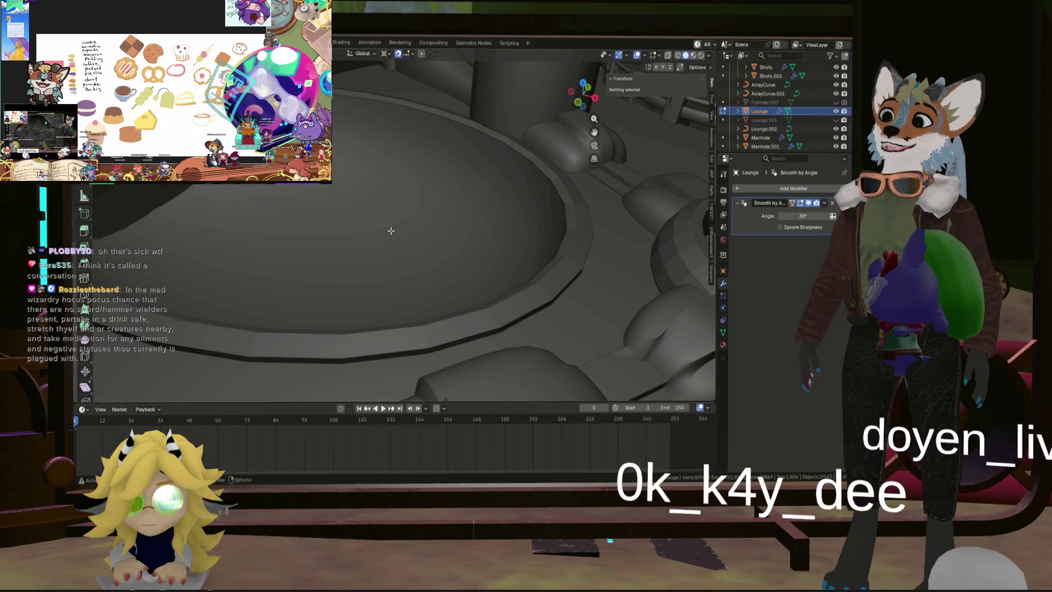
{"action": "scroll", "coordinate": [382, 259], "scroll_direction": "down", "scroll_amount": 3}
{"action": "middle_click_drag", "start_coordinate": [378, 265], "coordinate": [379, 169]}
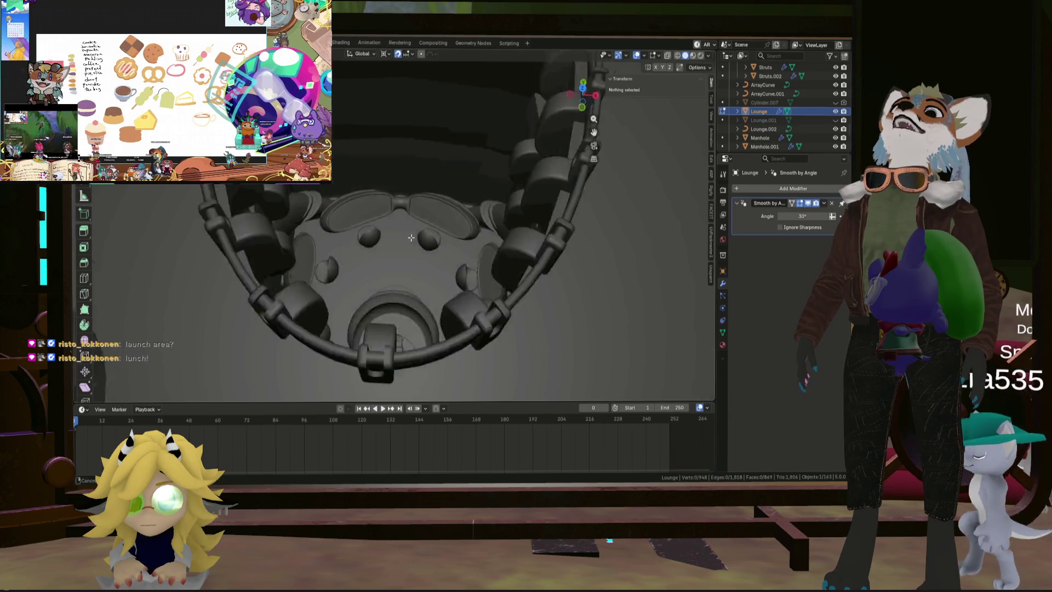
{"action": "middle_click_drag", "start_coordinate": [411, 237], "coordinate": [405, 251]}
{"action": "scroll", "coordinate": [381, 224], "scroll_direction": "up", "scroll_amount": 3}
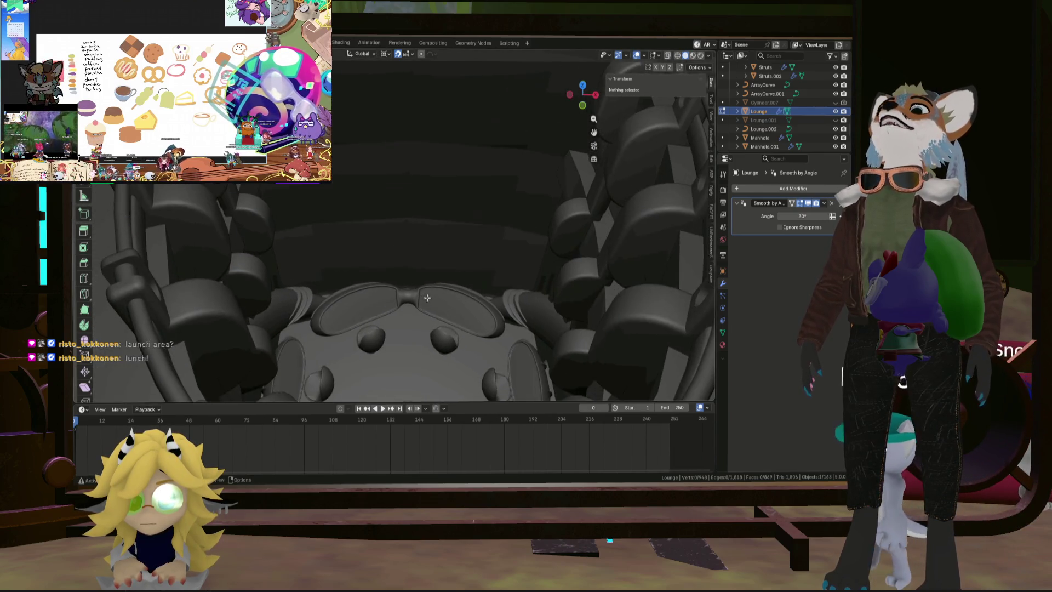
{"action": "scroll", "coordinate": [394, 224], "scroll_direction": "down", "scroll_amount": 8}
{"action": "mouse_move", "coordinate": [407, 223]}
{"action": "middle_mouse_down"}
{"action": "mouse_move", "coordinate": [468, 299]}
{"action": "mouse_move", "coordinate": [358, 207]}
{"action": "middle_mouse_up"}
{"action": "scroll", "coordinate": [468, 299], "scroll_direction": "down", "scroll_amount": 6}
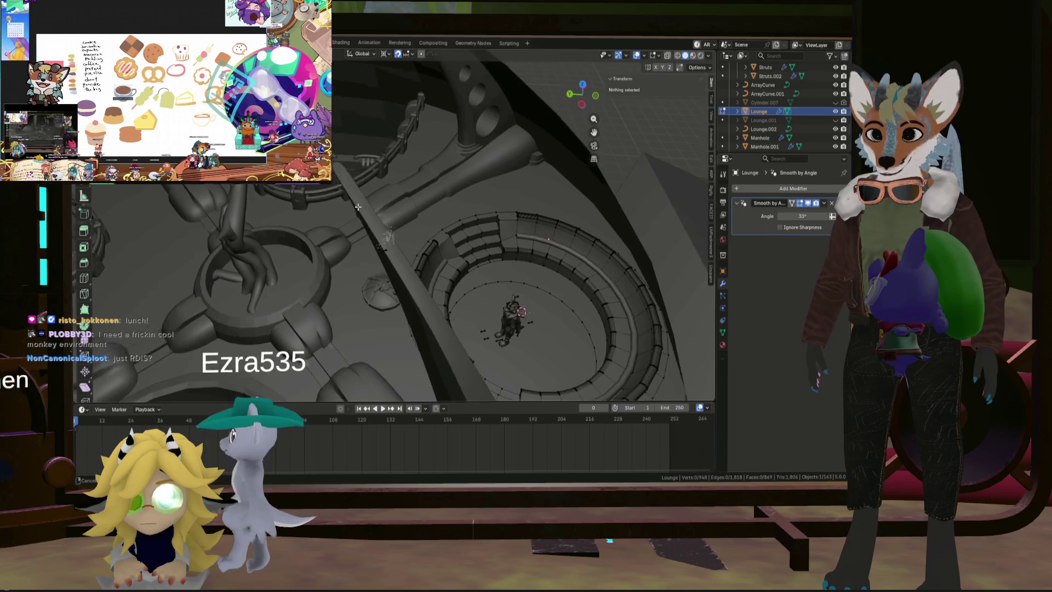
{"action": "middle_click_drag", "start_coordinate": [436, 248], "coordinate": [401, 220], "text": "shift"}
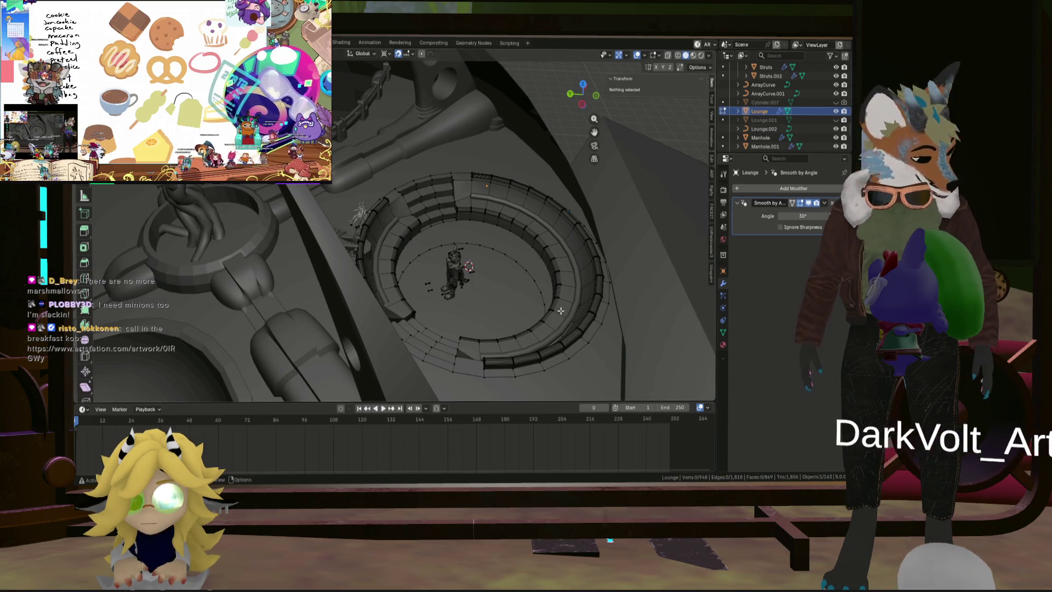
Step: Isolate the Lounge object in Local View and zoom in from a near top-down angle
{"action": "key", "text": "KP_Divide"}
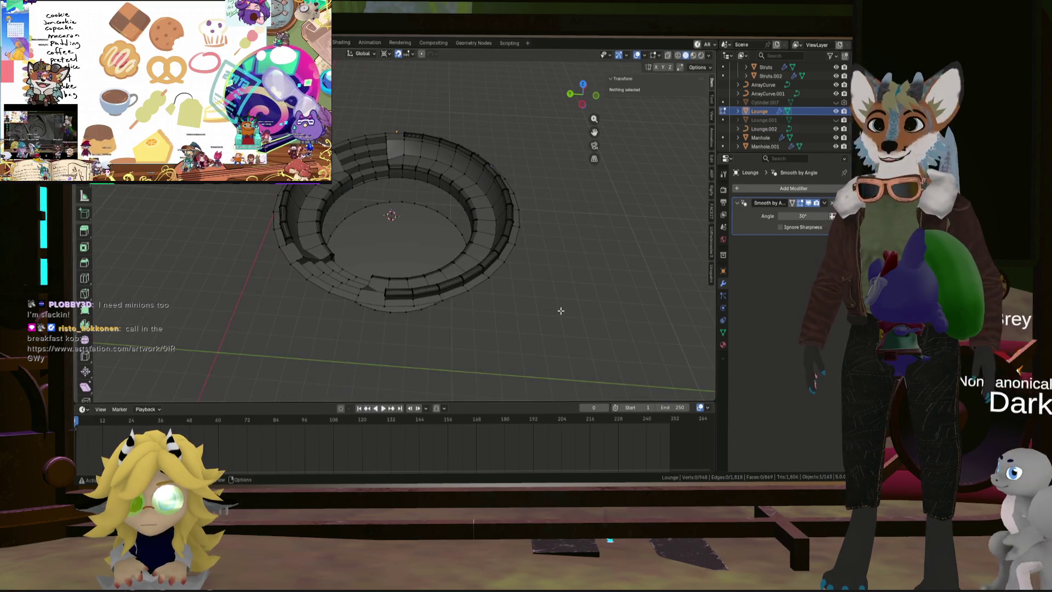
{"action": "scroll", "coordinate": [393, 119], "scroll_direction": "up", "scroll_amount": 3}
{"action": "mouse_move", "coordinate": [393, 119]}
{"action": "middle_mouse_down"}
{"action": "mouse_move", "coordinate": [346, 186]}
{"action": "mouse_move", "coordinate": [384, 225]}
{"action": "middle_mouse_up"}
{"action": "scroll", "coordinate": [339, 191], "scroll_direction": "up", "scroll_amount": 2}
{"action": "scroll", "coordinate": [364, 211], "scroll_direction": "up", "scroll_amount": 3}
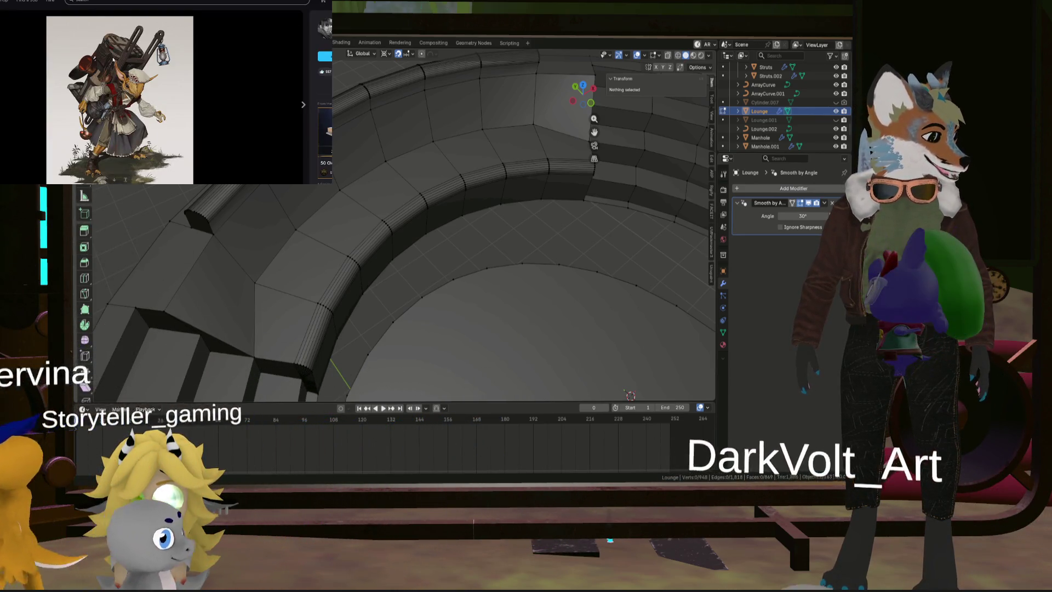
{"action": "scroll", "coordinate": [112, 63], "scroll_direction": "down", "scroll_amount": 5}
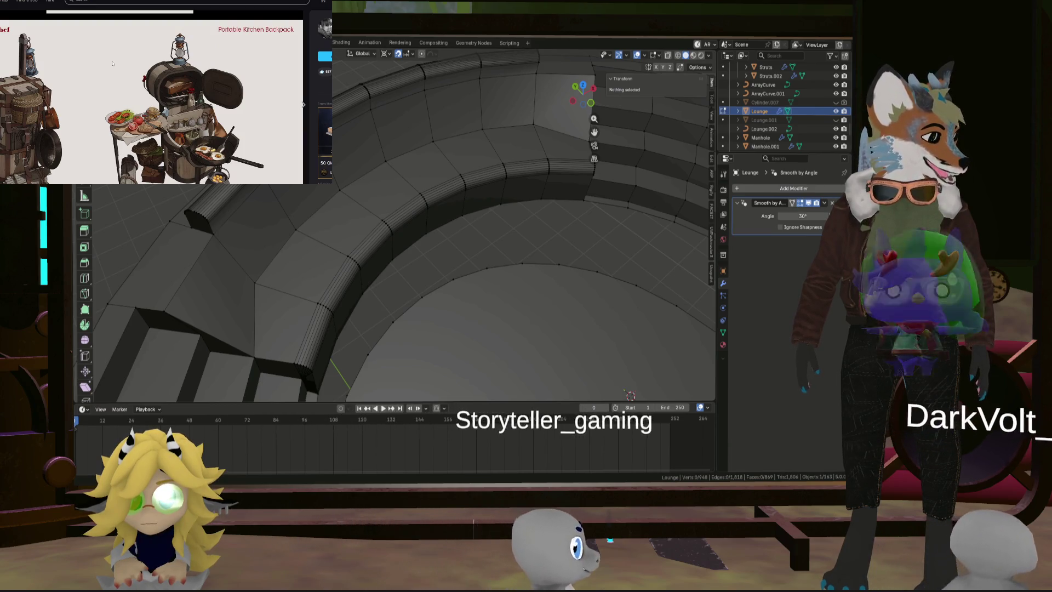
{"action": "key", "text": "Right"}
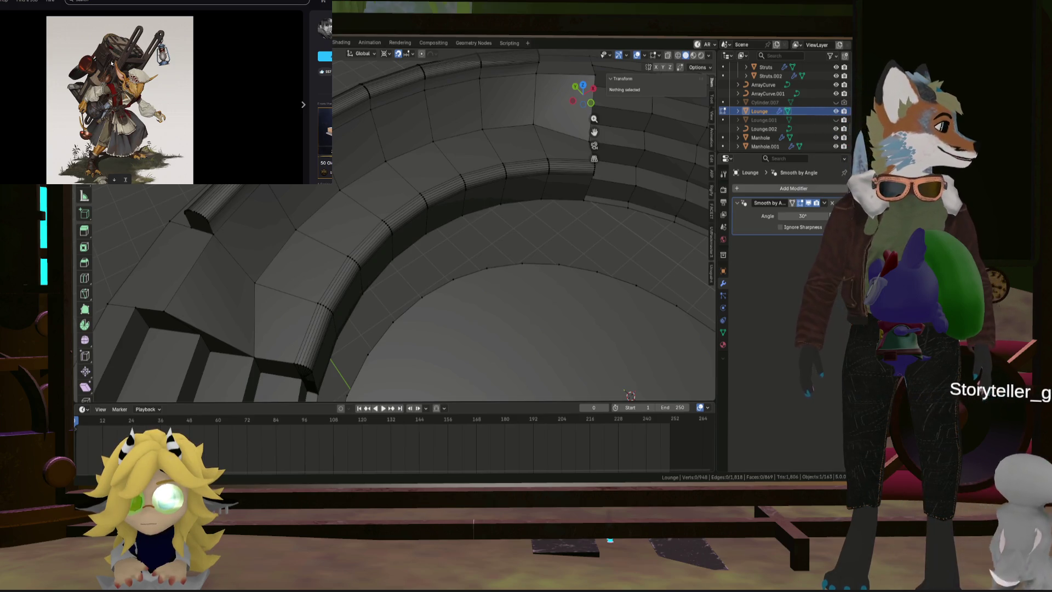
{"action": "scroll", "coordinate": [111, 63], "scroll_direction": "down", "scroll_amount": 2}
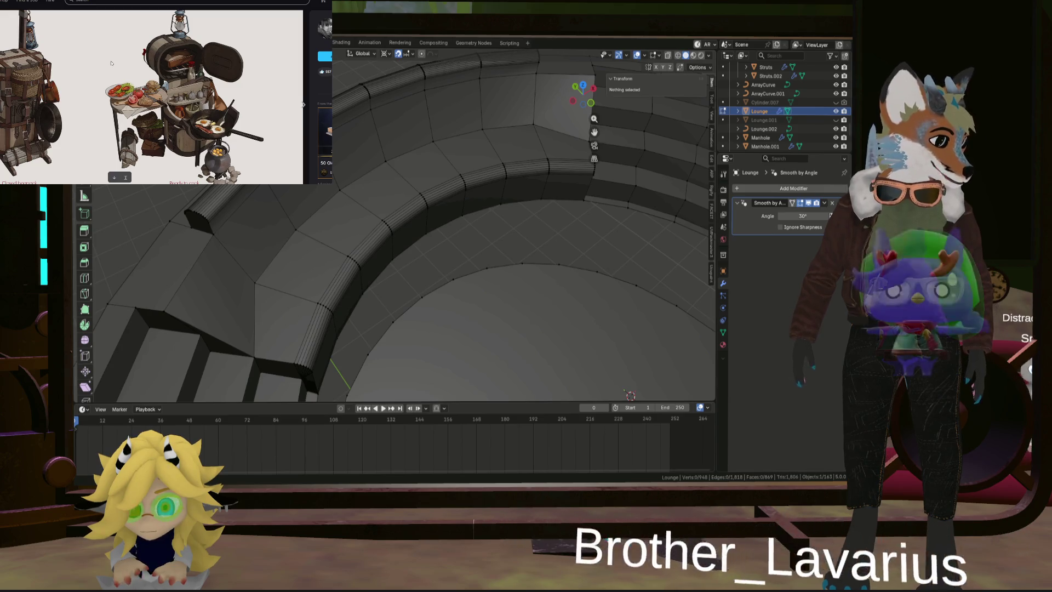
{"action": "scroll", "coordinate": [112, 63], "scroll_direction": "down", "scroll_amount": 2}
{"action": "scroll", "coordinate": [109, 62], "scroll_direction": "down", "scroll_amount": 5}
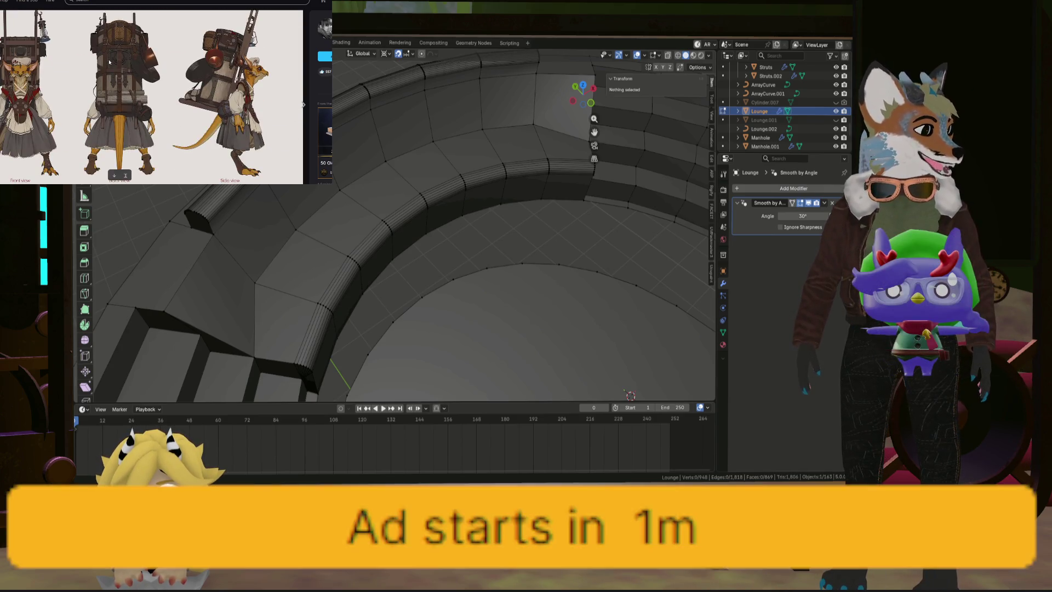
{"action": "scroll", "coordinate": [73, 60], "scroll_direction": "down", "scroll_amount": 3}
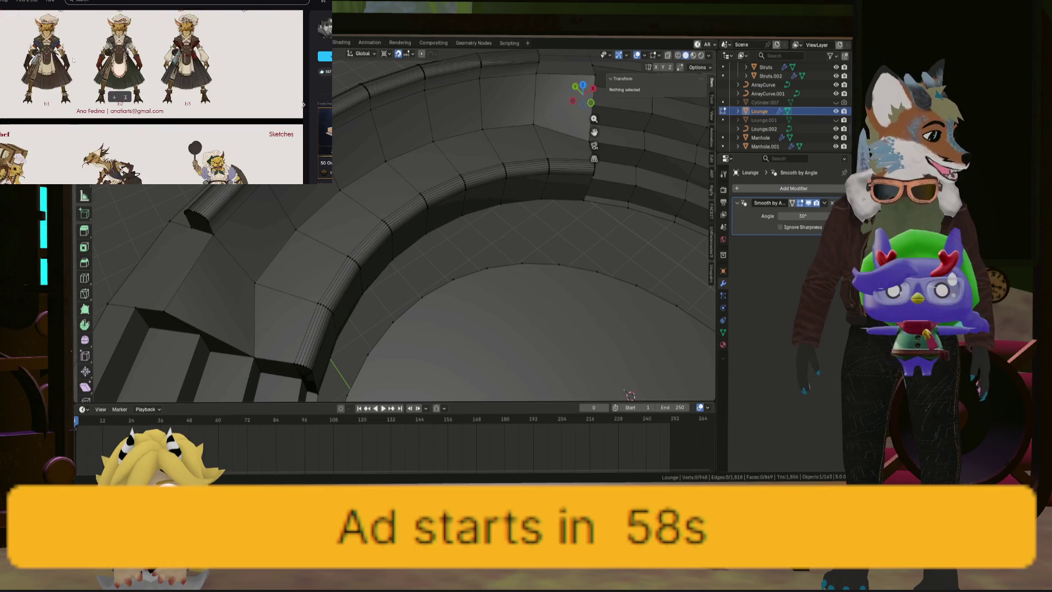
{"action": "scroll", "coordinate": [73, 60], "scroll_direction": "down", "scroll_amount": 10}
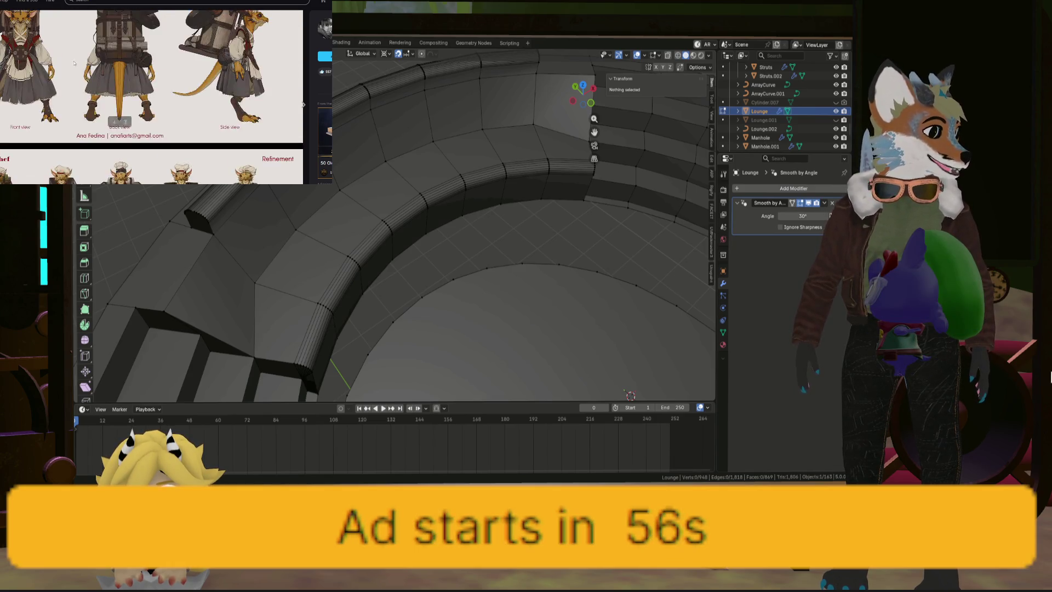
{"action": "scroll", "coordinate": [120, 98], "scroll_direction": "up", "scroll_amount": 2}
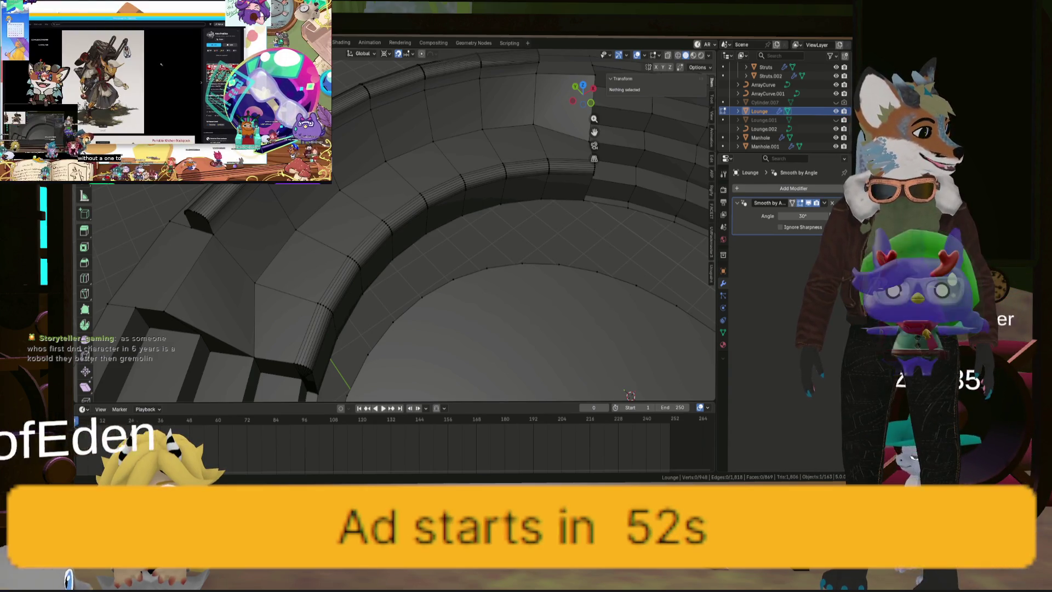
{"action": "scroll", "coordinate": [161, 65], "scroll_direction": "down", "scroll_amount": 5}
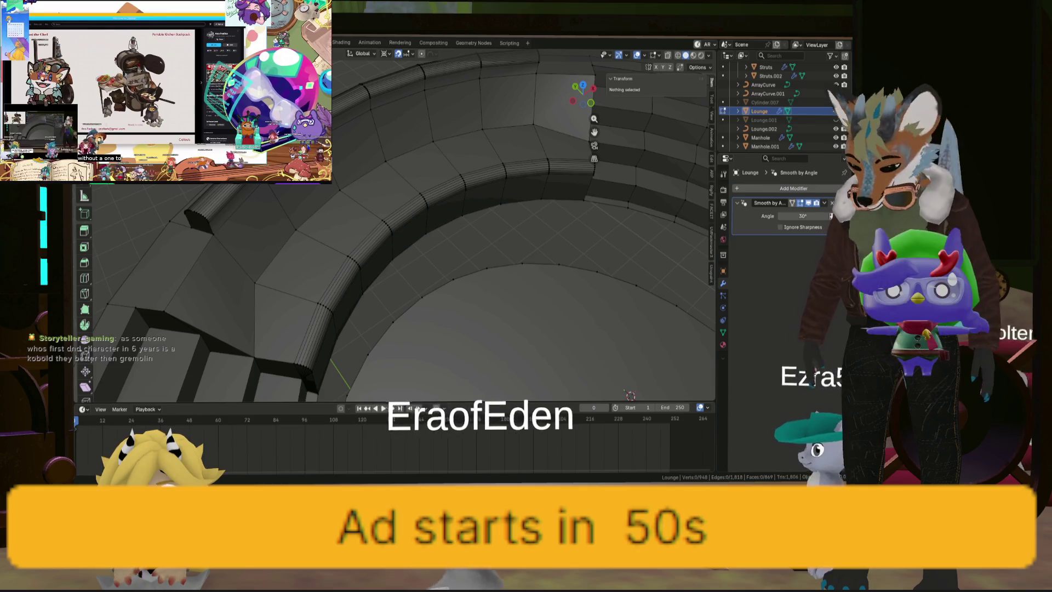
{"action": "scroll", "coordinate": [159, 62], "scroll_direction": "up", "scroll_amount": 4}
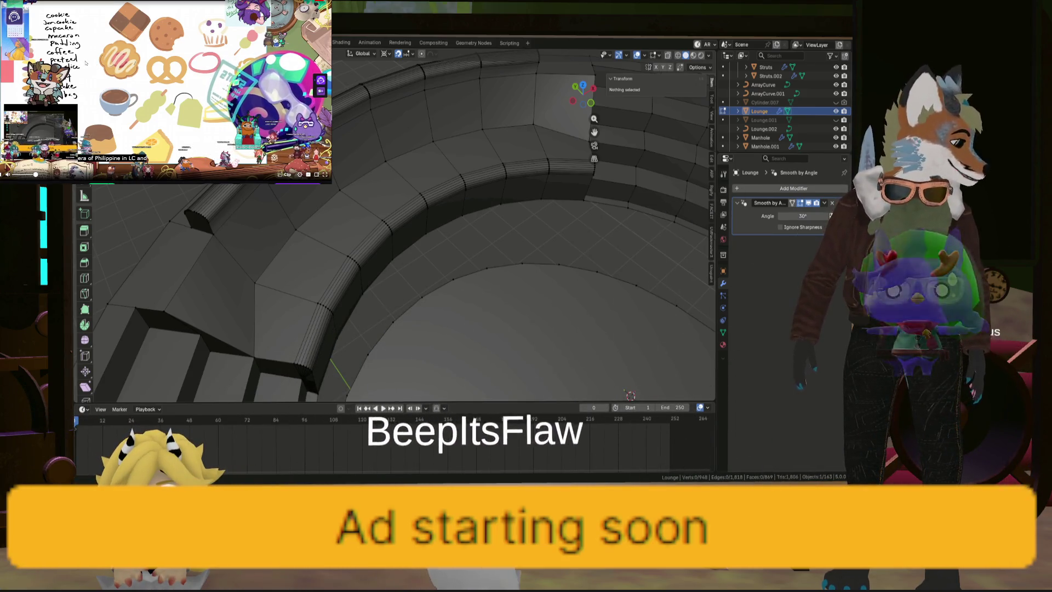
Step: Extrude the ring-end vertex 0.409 m straight down along Z, then select the curved rim edges
{"action": "middle_click_drag", "start_coordinate": [460, 219], "coordinate": [462, 257]}
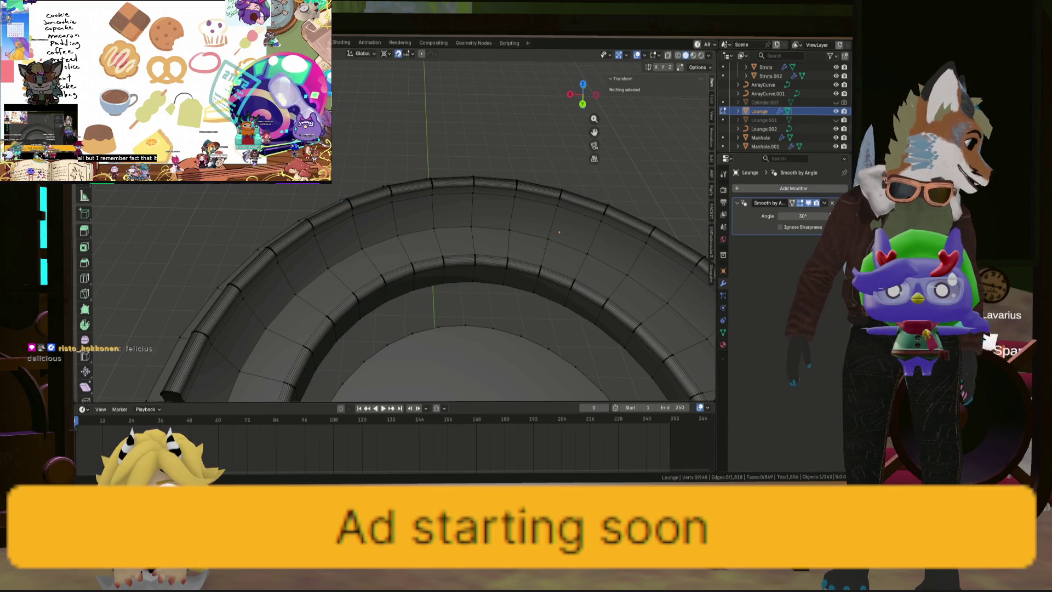
{"action": "mouse_move", "coordinate": [417, 285]}
{"action": "middle_mouse_down"}
{"action": "mouse_move", "coordinate": [372, 281]}
{"action": "mouse_move", "coordinate": [367, 318]}
{"action": "middle_mouse_up"}
{"action": "left_click", "coordinate": [384, 282]}
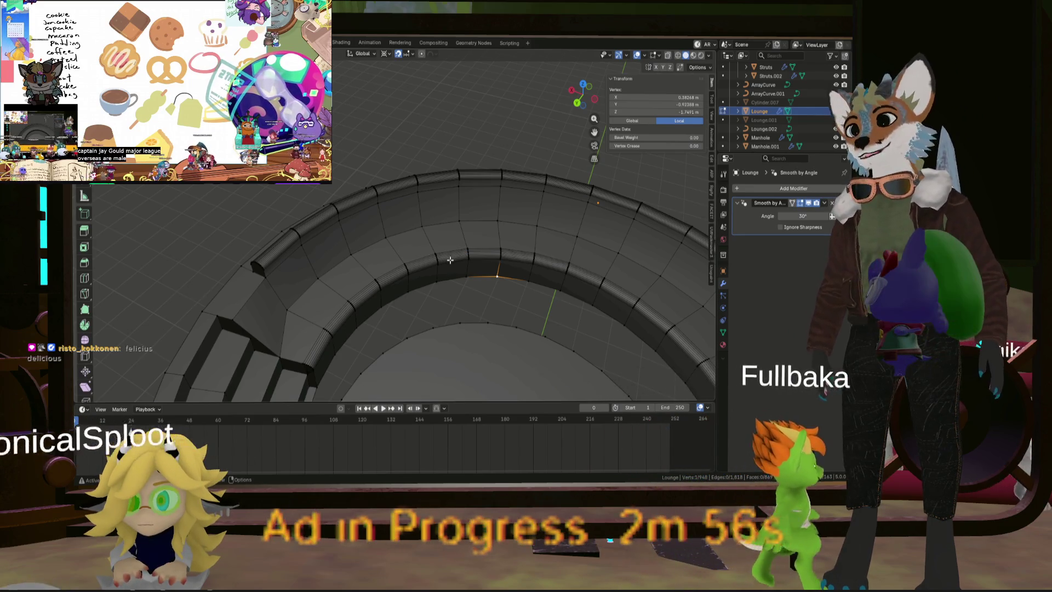
{"action": "scroll", "coordinate": [329, 271], "scroll_direction": "down", "scroll_amount": 3}
{"action": "mouse_move", "coordinate": [329, 271]}
{"action": "middle_mouse_down"}
{"action": "mouse_move", "coordinate": [446, 262]}
{"action": "mouse_move", "coordinate": [324, 259]}
{"action": "middle_mouse_up"}
{"action": "scroll", "coordinate": [447, 262], "scroll_direction": "up", "scroll_amount": 5}
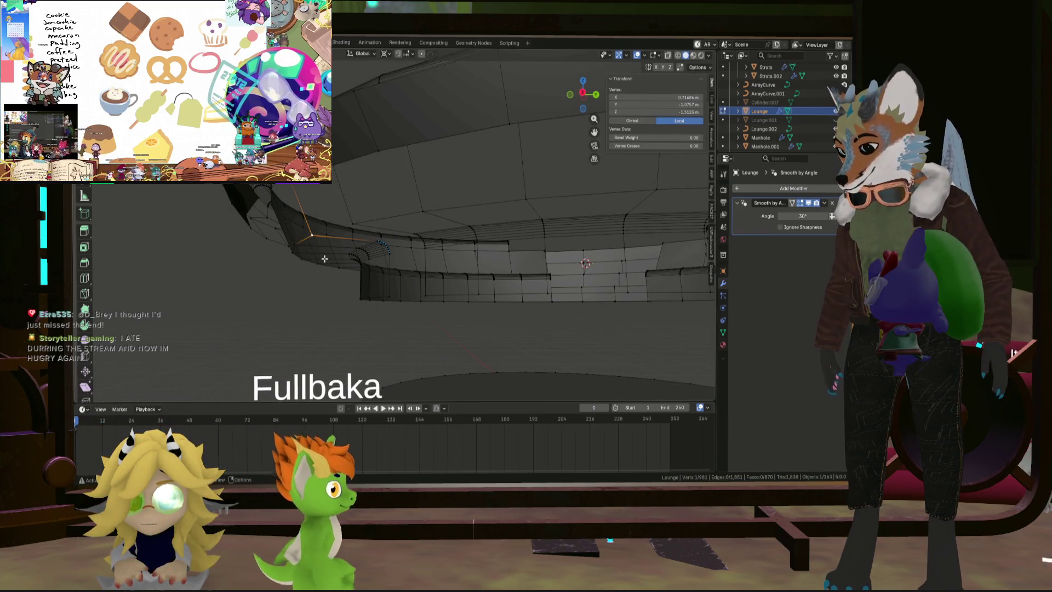
{"action": "key", "text": "e"}
{"action": "key", "text": "z"}
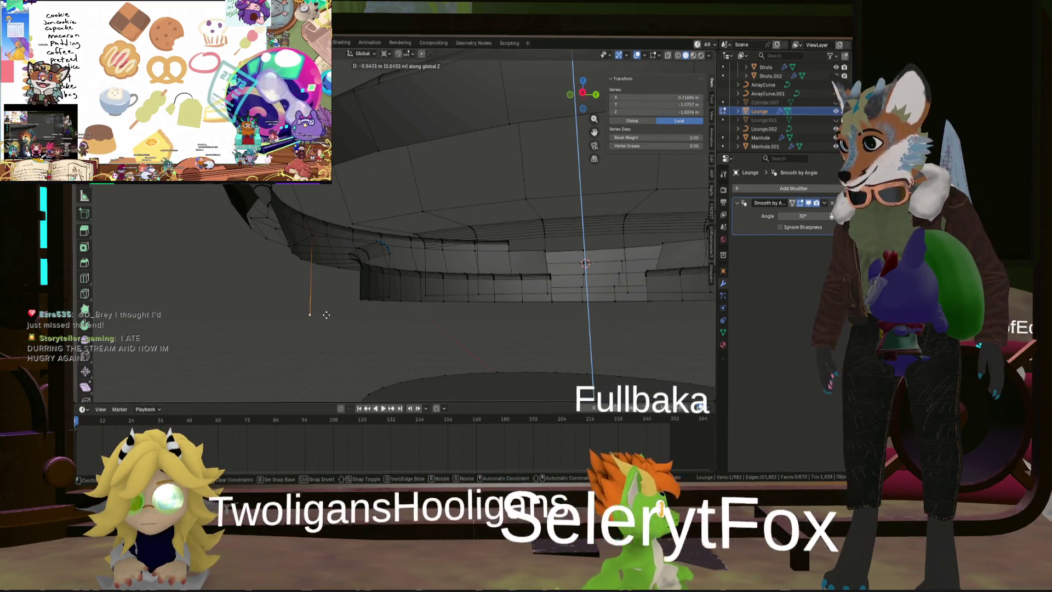
{"action": "left_click", "coordinate": [328, 300]}
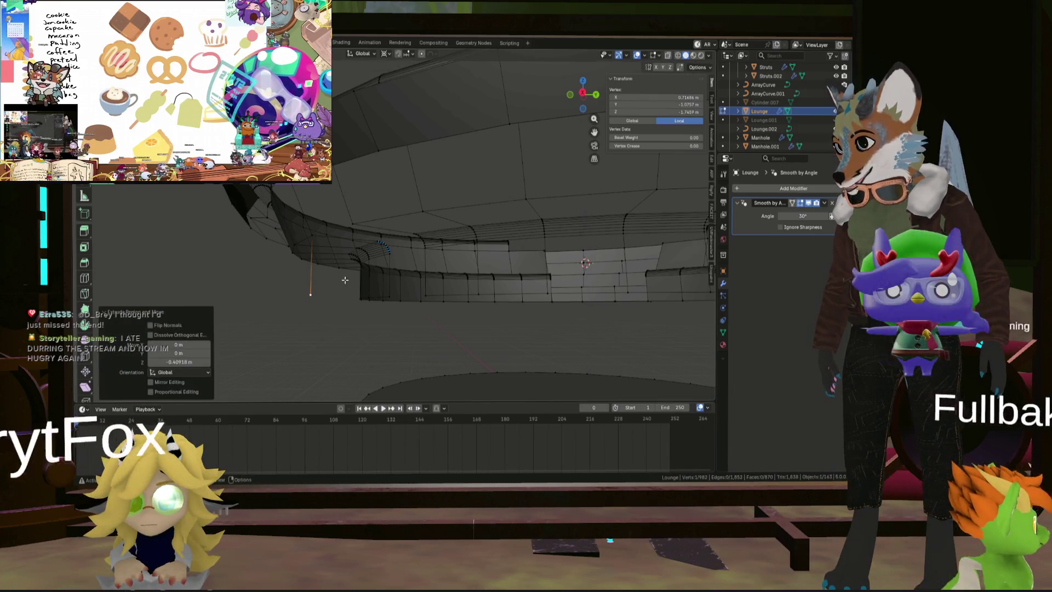
{"action": "left_click", "coordinate": [390, 278], "text": "alt"}
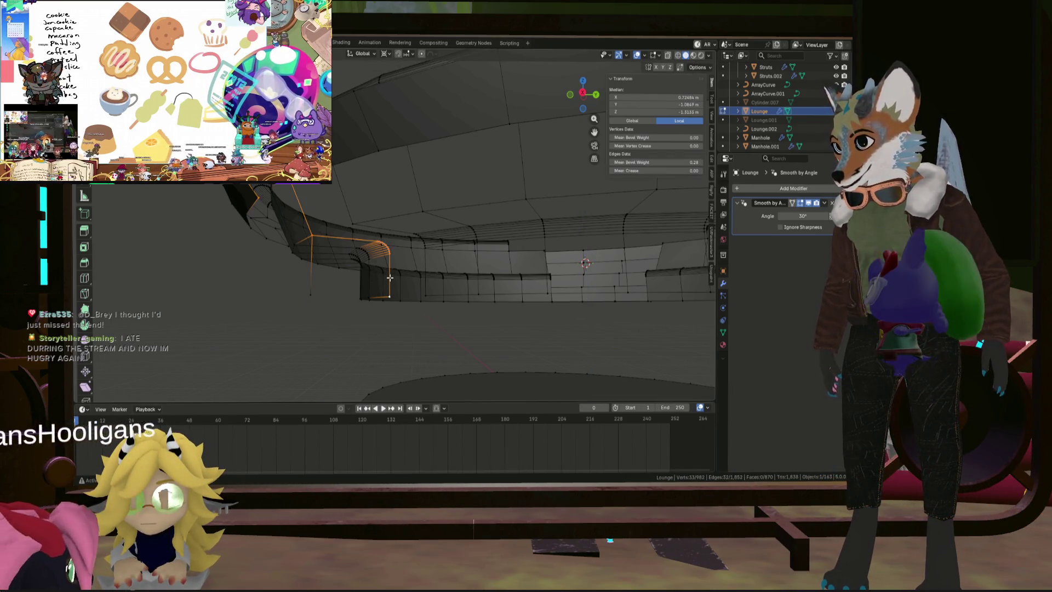
{"action": "left_click", "coordinate": [312, 237], "text": "shift"}
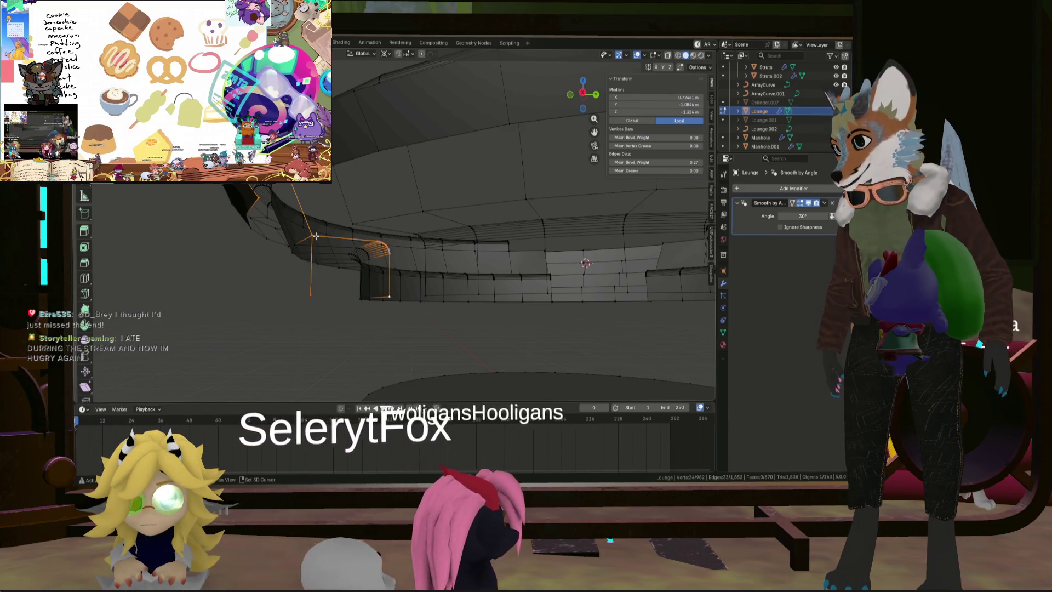
Step: Fill a triangle face at the ring end, undoing an oversized first fill
{"action": "left_click", "coordinate": [313, 238], "text": "shift"}
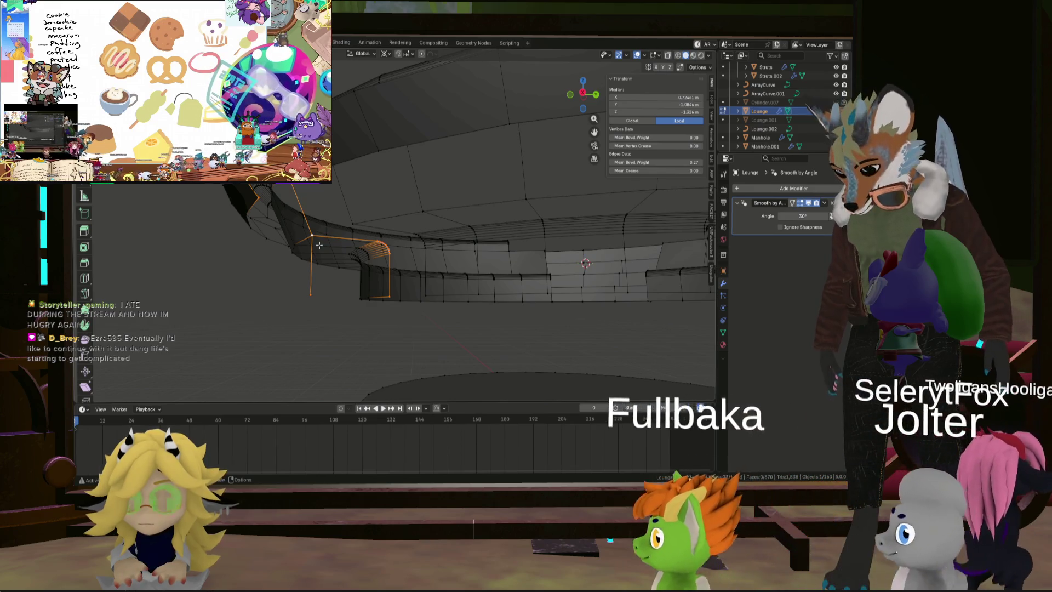
{"action": "key", "text": "f"}
{"action": "key", "text": "ctrl+z"}
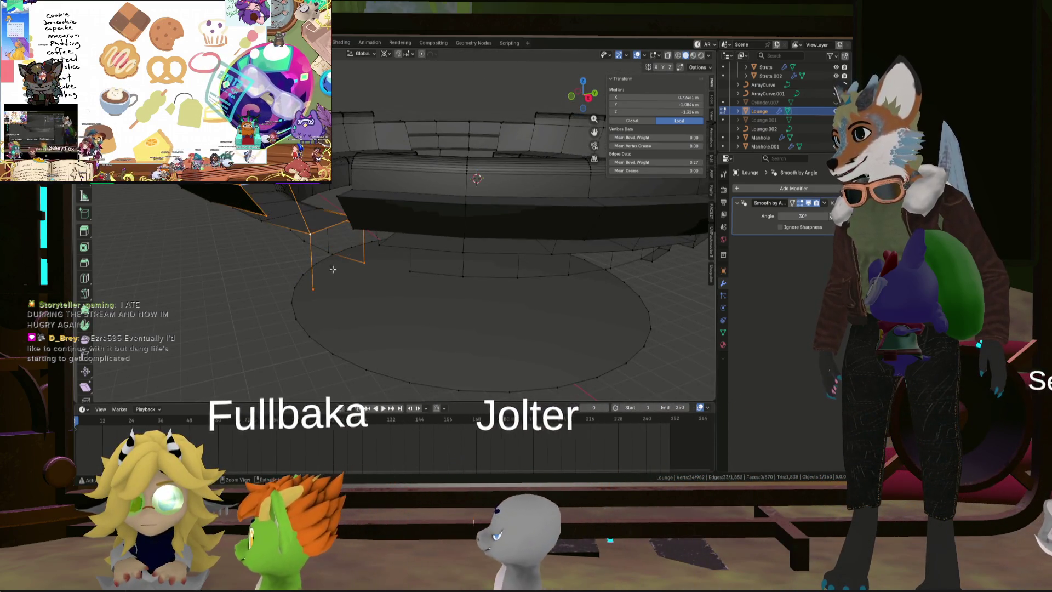
{"action": "mouse_move", "coordinate": [311, 258]}
{"action": "middle_mouse_down"}
{"action": "mouse_move", "coordinate": [310, 299]}
{"action": "mouse_move", "coordinate": [339, 234]}
{"action": "middle_mouse_up"}
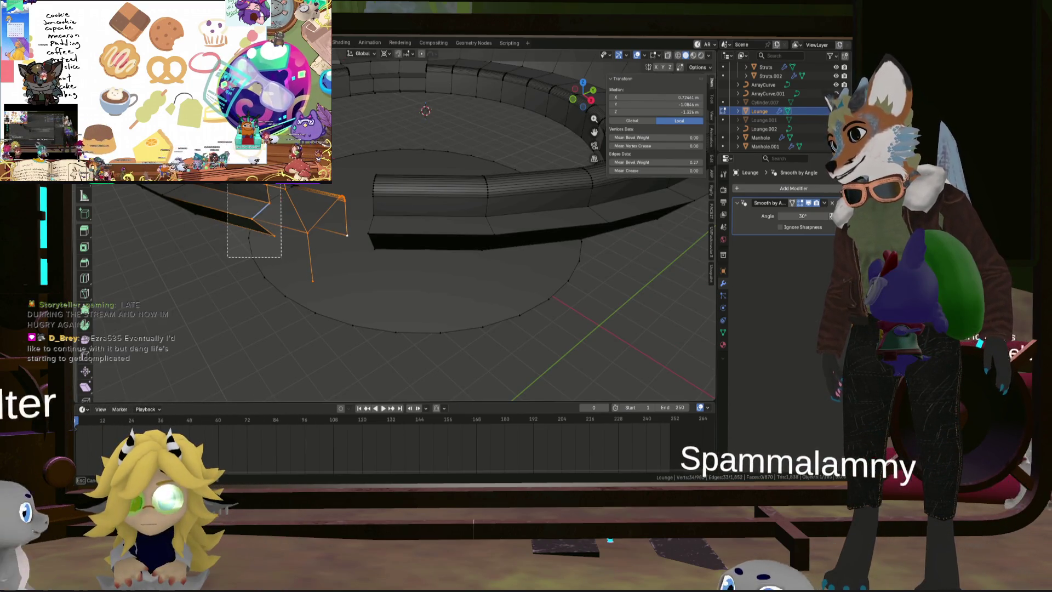
{"action": "key", "text": "f"}
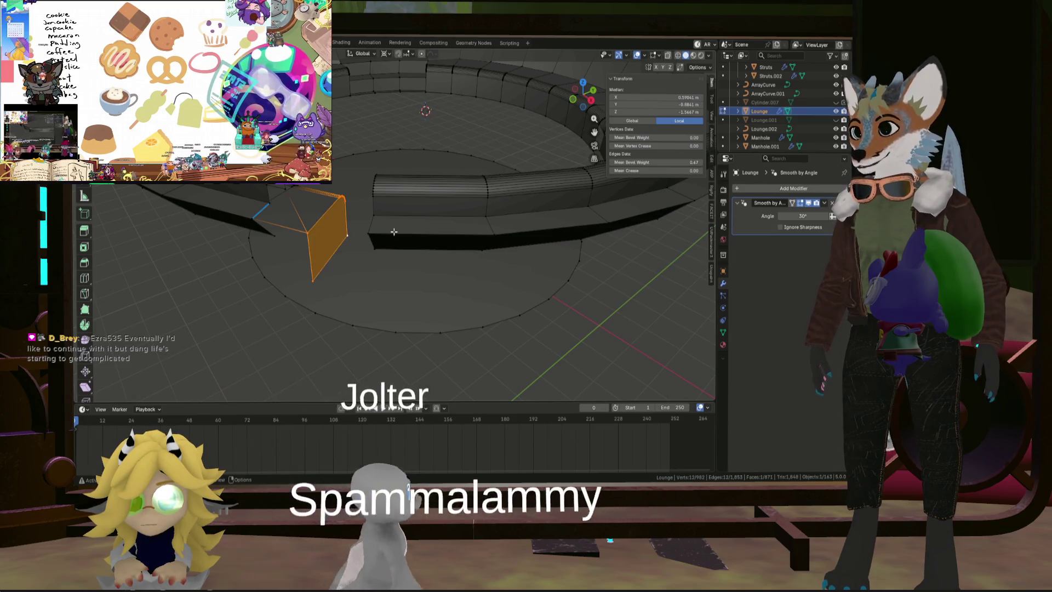
Step: Fill a face from the ring-end edge path to the extruded vertex, then deselect
{"action": "middle_click_drag", "start_coordinate": [393, 233], "coordinate": [306, 235]}
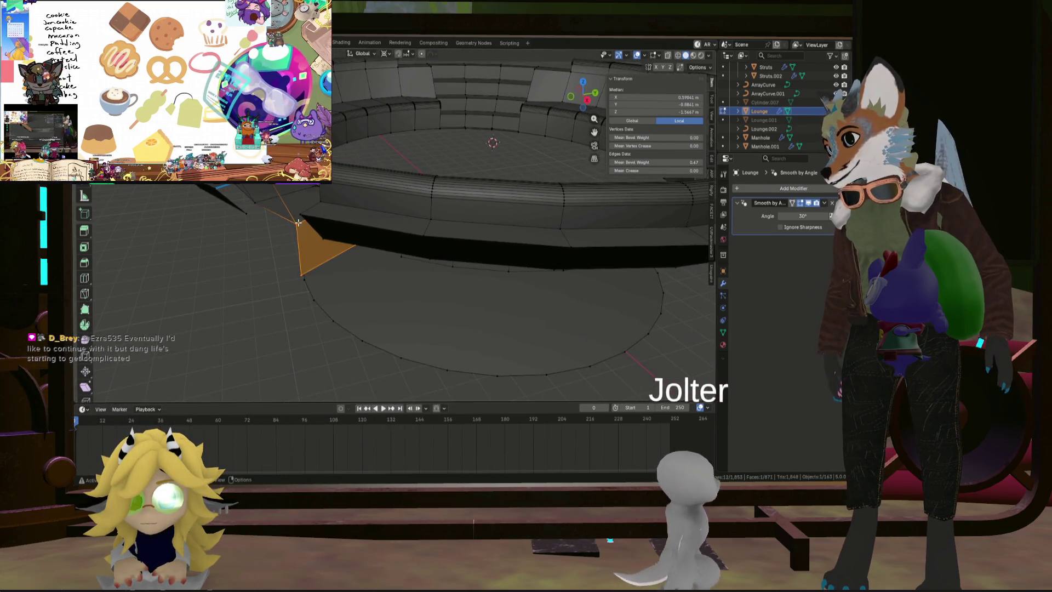
{"action": "left_click", "coordinate": [300, 241]}
{"action": "left_click", "coordinate": [285, 203], "text": "ctrl"}
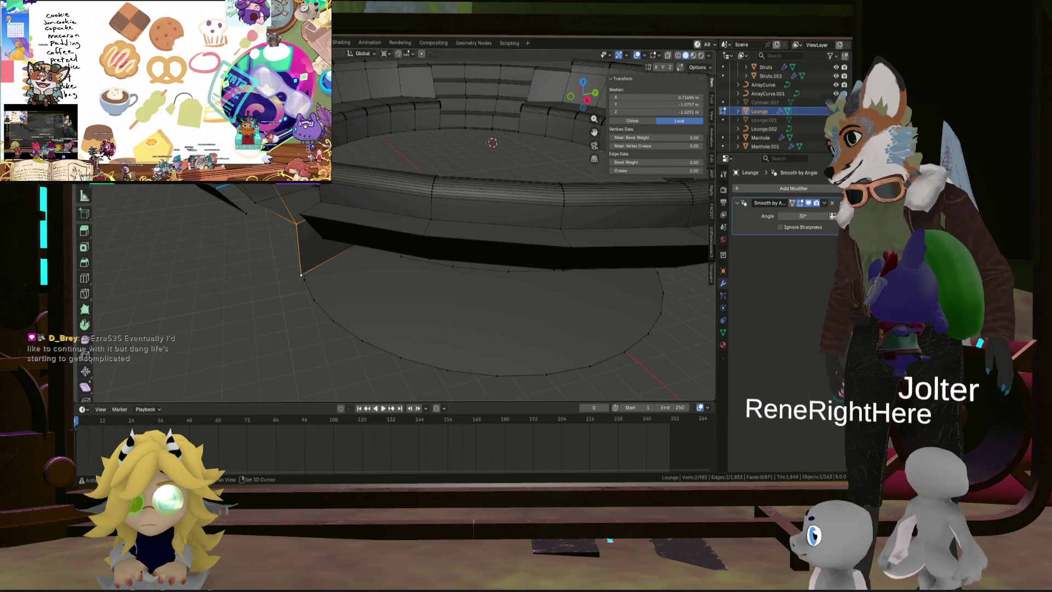
{"action": "left_click", "coordinate": [248, 195], "text": "ctrl"}
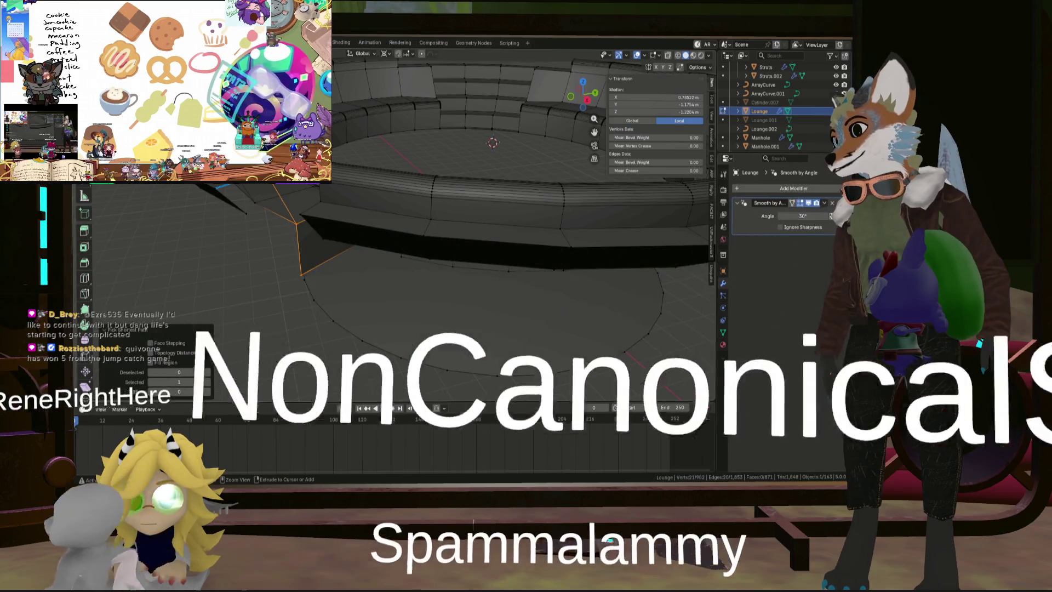
{"action": "left_click", "coordinate": [218, 191], "text": "ctrl"}
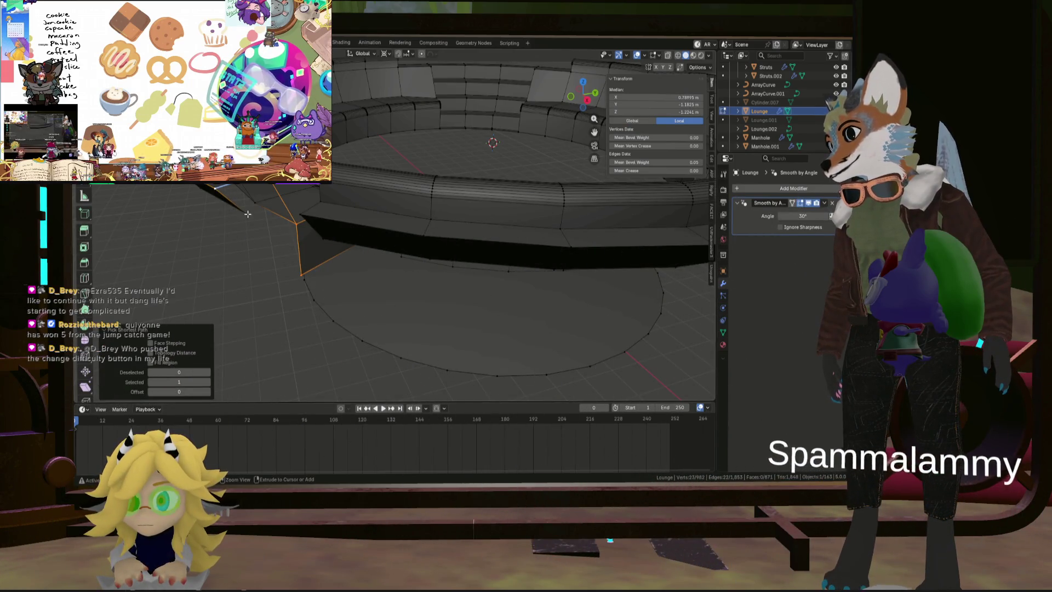
{"action": "key", "text": "f"}
{"action": "mouse_move", "coordinate": [289, 224]}
{"action": "middle_mouse_down"}
{"action": "mouse_move", "coordinate": [463, 184]}
{"action": "mouse_move", "coordinate": [323, 218]}
{"action": "mouse_move", "coordinate": [315, 236]}
{"action": "middle_mouse_up"}
{"action": "middle_click_drag", "start_coordinate": [327, 187], "coordinate": [343, 193]}
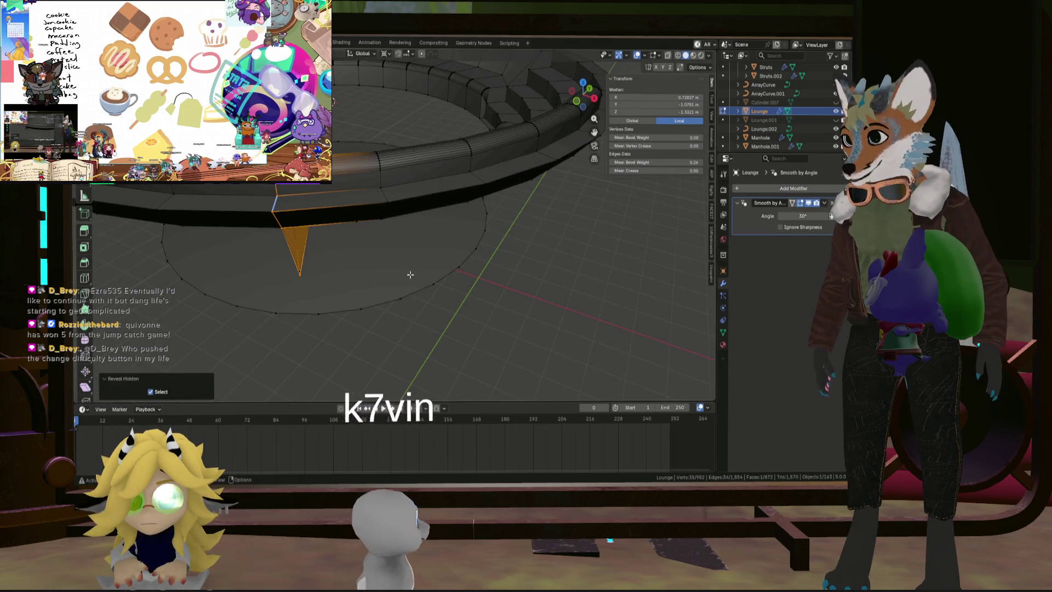
{"action": "left_click", "coordinate": [393, 249]}
{"action": "mouse_move", "coordinate": [385, 242]}
{"action": "middle_mouse_down"}
{"action": "mouse_move", "coordinate": [373, 241]}
{"action": "mouse_move", "coordinate": [380, 228]}
{"action": "mouse_move", "coordinate": [294, 206]}
{"action": "middle_mouse_up"}
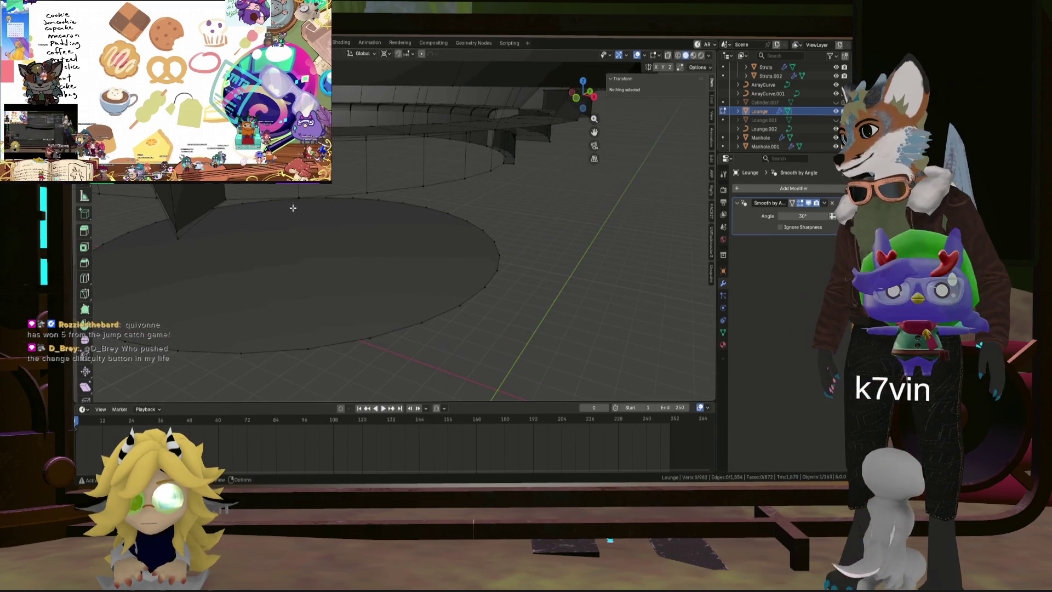
Step: Move the vertex beneath the ring's end up about 0.034 m, then deselect
{"action": "left_click", "coordinate": [182, 235]}
{"action": "key", "text": "KP_Decimal"}
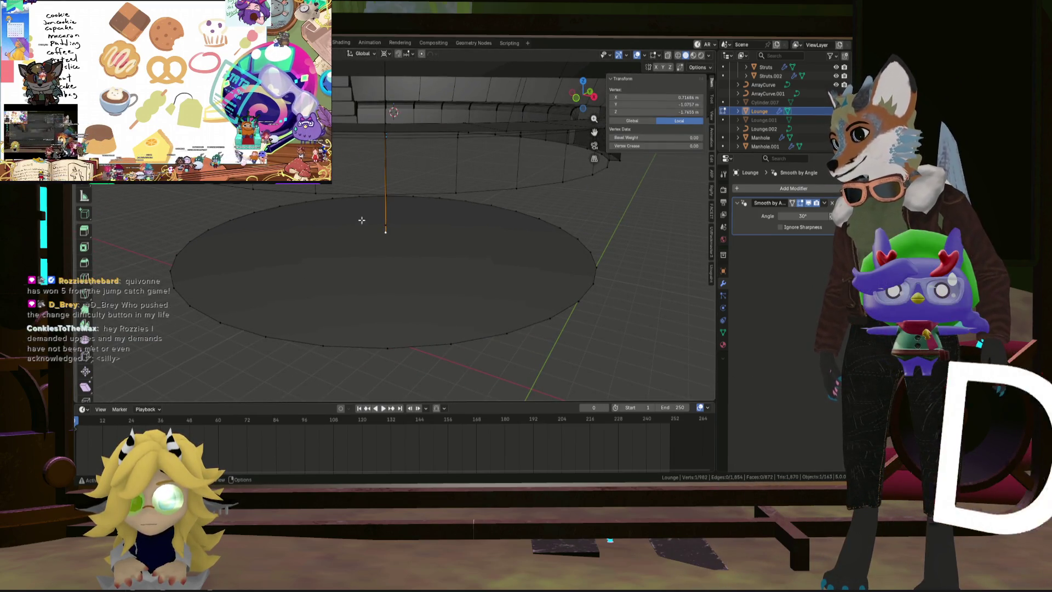
{"action": "middle_click_drag", "start_coordinate": [362, 220], "coordinate": [338, 219]}
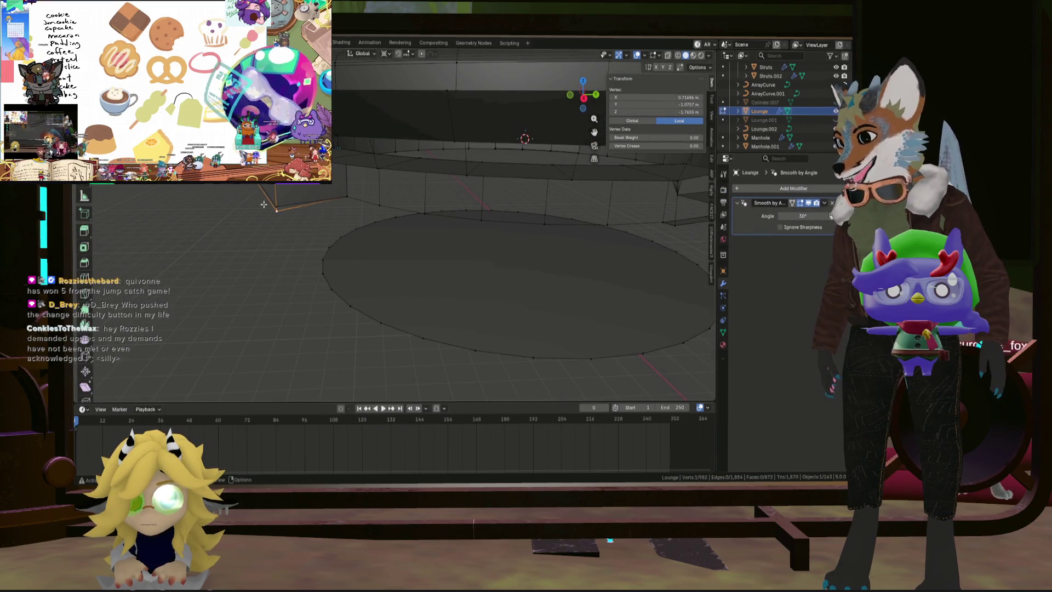
{"action": "scroll", "coordinate": [265, 204], "scroll_direction": "up", "scroll_amount": 5}
{"action": "key", "text": "g"}
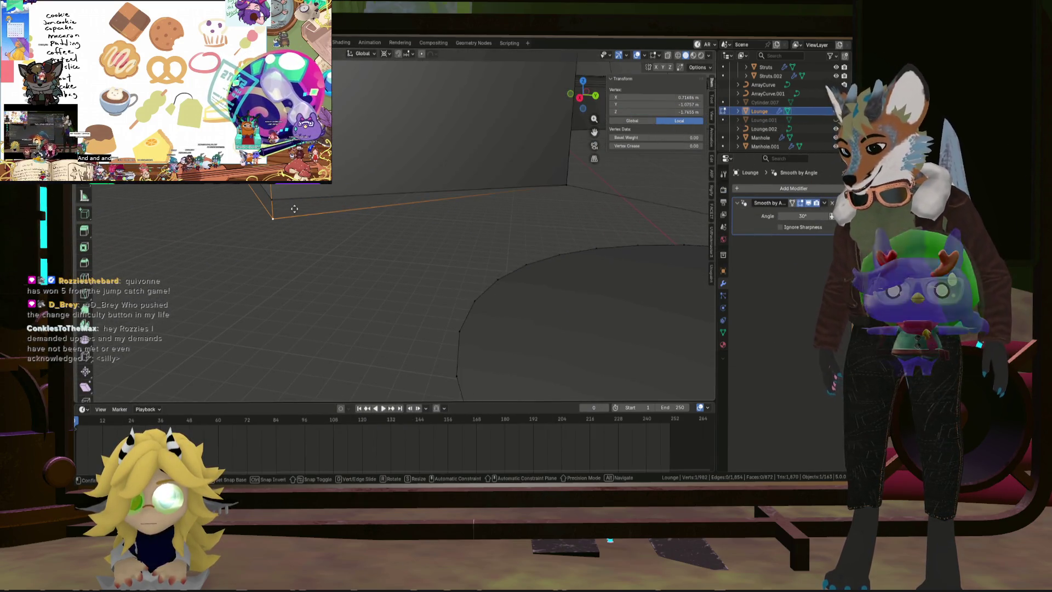
{"action": "left_click", "coordinate": [294, 199]}
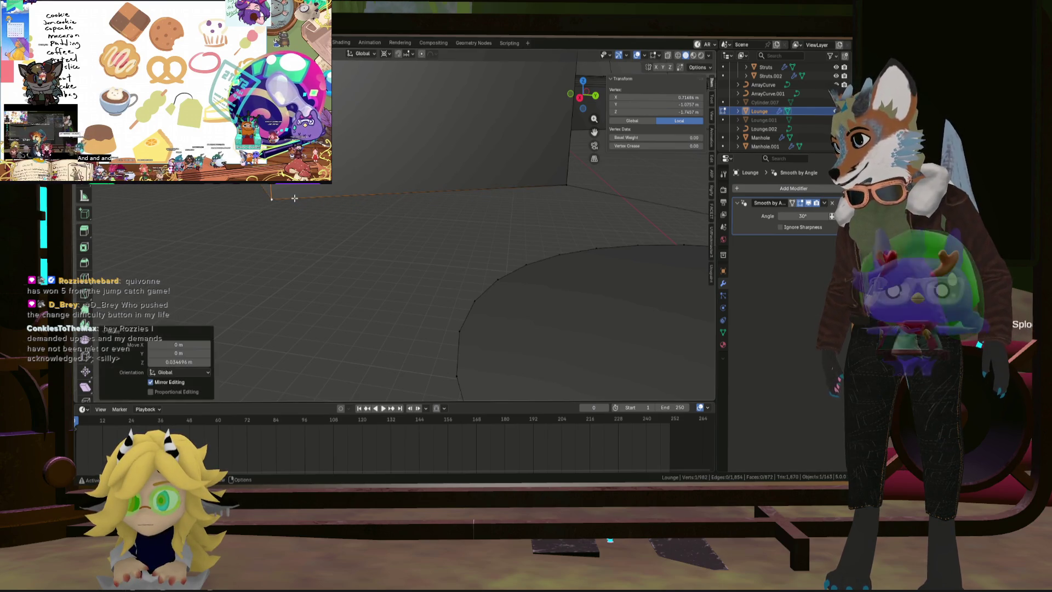
{"action": "scroll", "coordinate": [331, 251], "scroll_direction": "down", "scroll_amount": 5}
{"action": "key", "text": "alt+a"}
{"action": "middle_click_drag", "start_coordinate": [340, 251], "coordinate": [306, 255]}
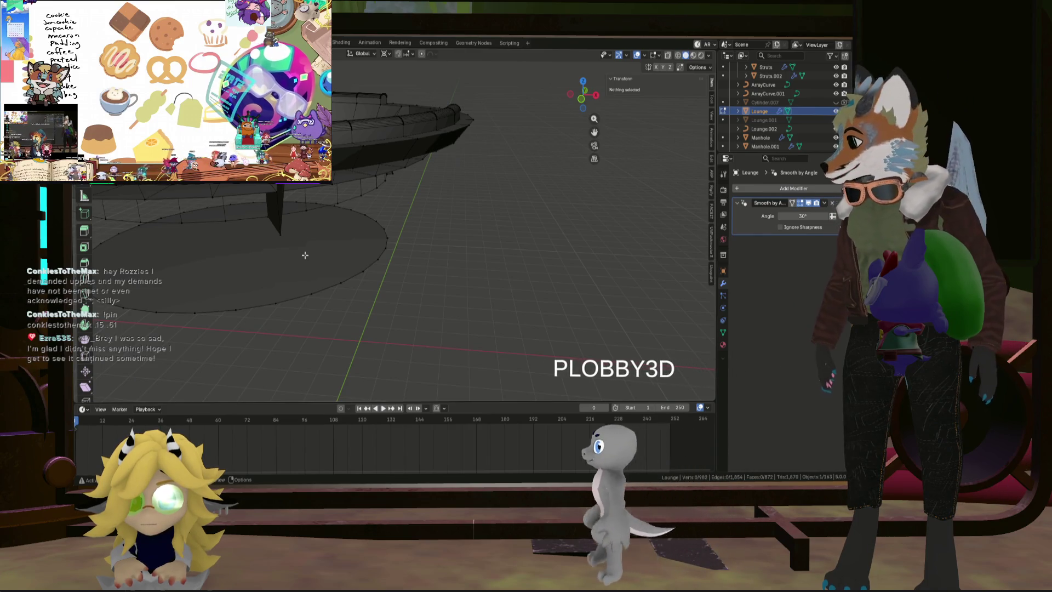
{"action": "mouse_move", "coordinate": [304, 255]}
{"action": "middle_mouse_down"}
{"action": "mouse_move", "coordinate": [482, 275]}
{"action": "mouse_move", "coordinate": [285, 240]}
{"action": "middle_mouse_up"}
Step: Set the bevel weight of the seat's seam edge loop to 1.0
{"action": "left_click", "coordinate": [328, 273], "text": "alt"}
{"action": "scroll", "coordinate": [315, 266], "scroll_direction": "up", "scroll_amount": 3}
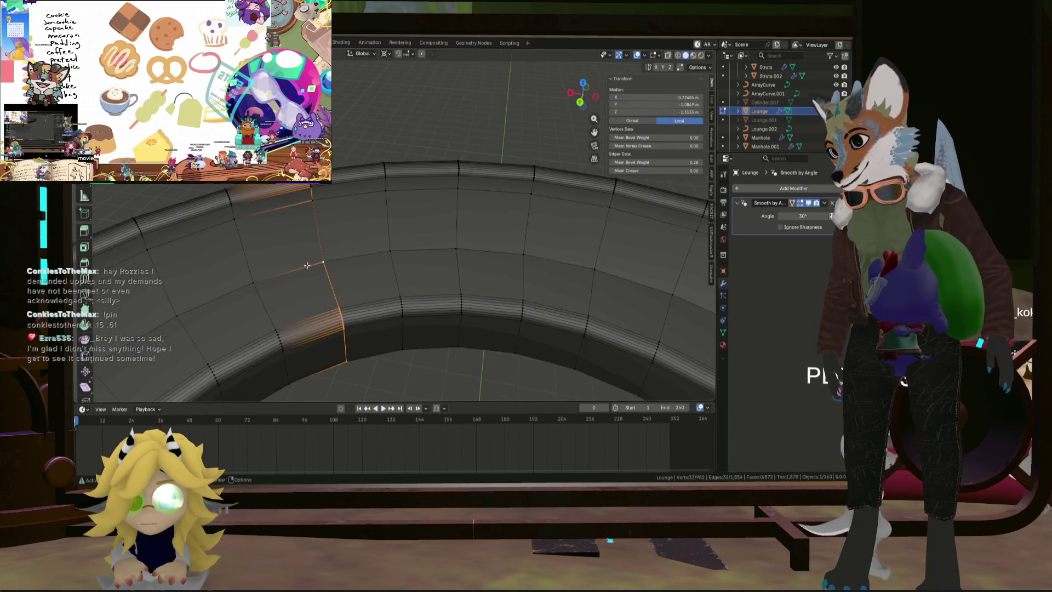
{"action": "key", "text": "ctrl+e"}
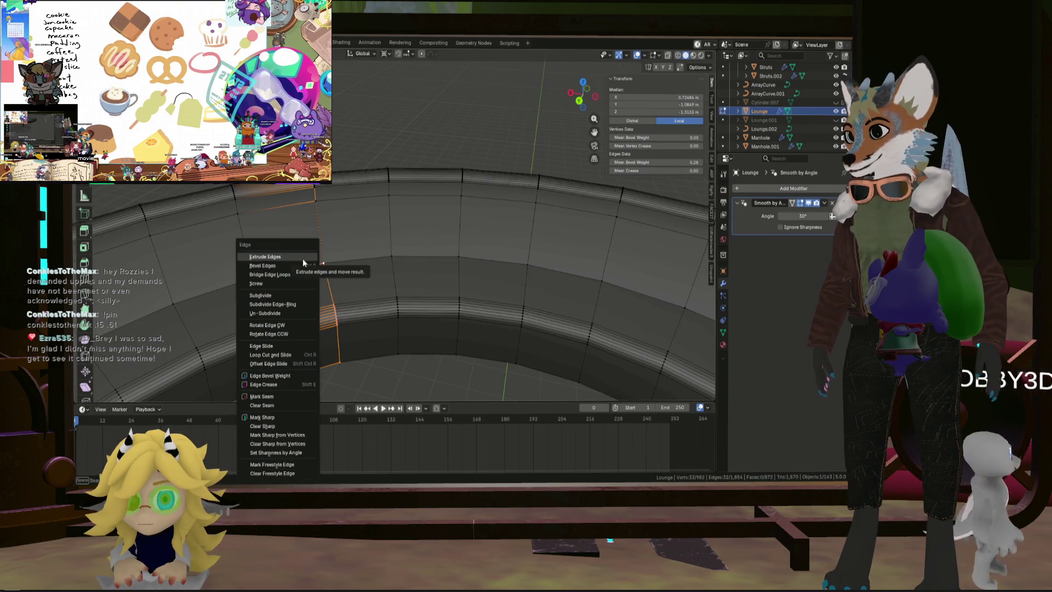
{"action": "left_click", "coordinate": [292, 375]}
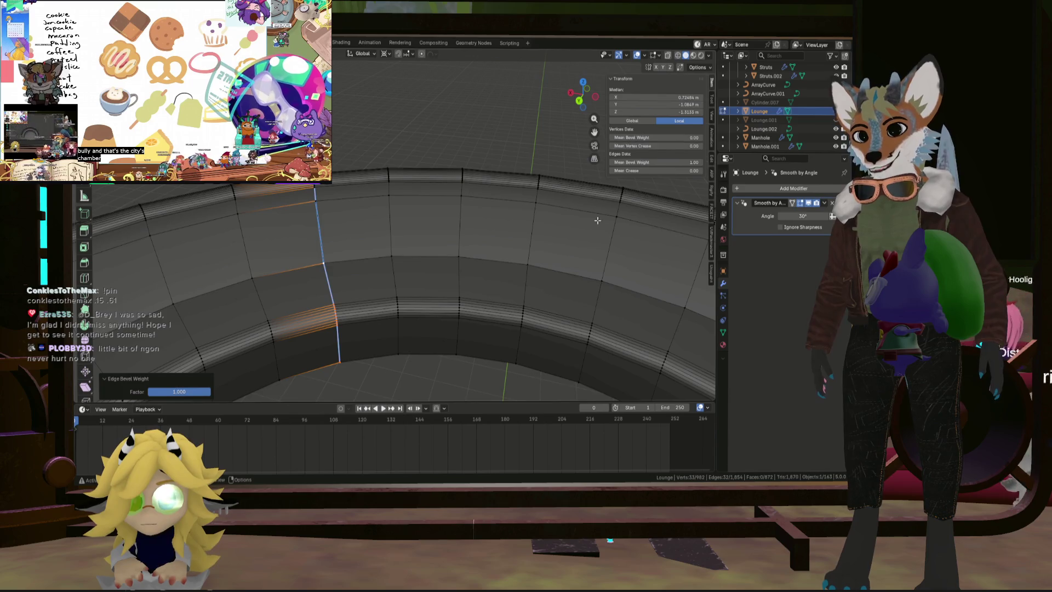
{"action": "middle_click_drag", "start_coordinate": [617, 298], "coordinate": [512, 282]}
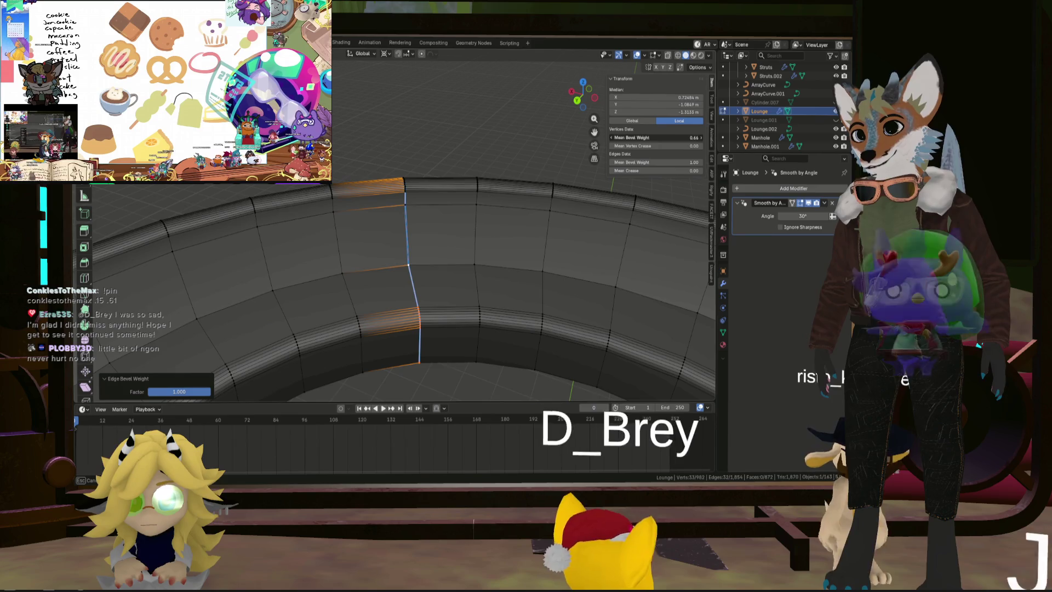
{"action": "left_click_drag", "start_coordinate": [649, 138], "coordinate": [649, 138]}
{"action": "scroll", "coordinate": [422, 265], "scroll_direction": "up", "scroll_amount": 2}
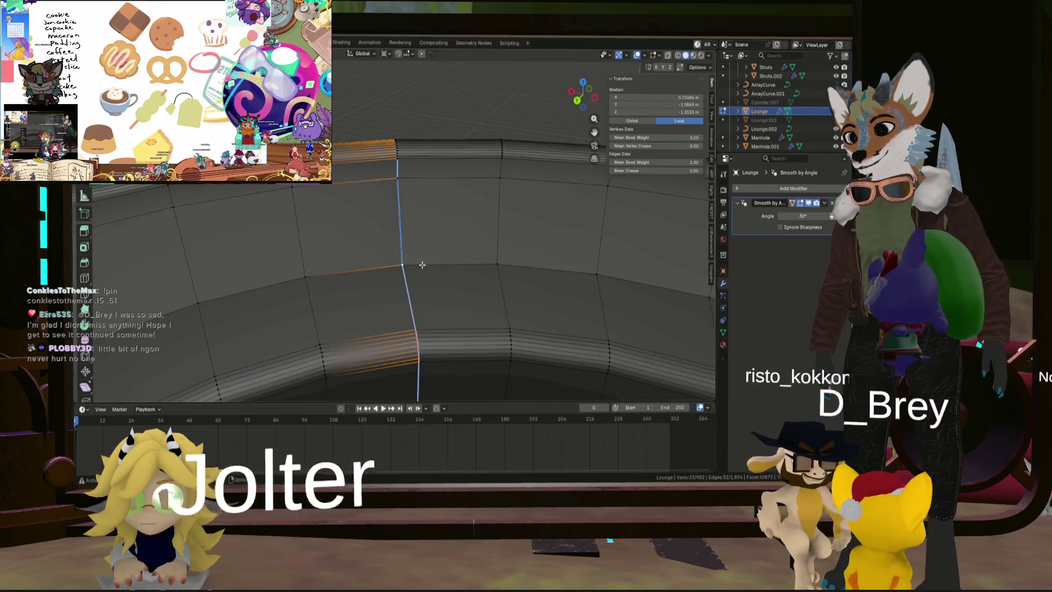
Step: Select the vertical seam edge loop and reveal all hidden mesh parts
{"action": "left_click", "coordinate": [401, 226], "text": "alt"}
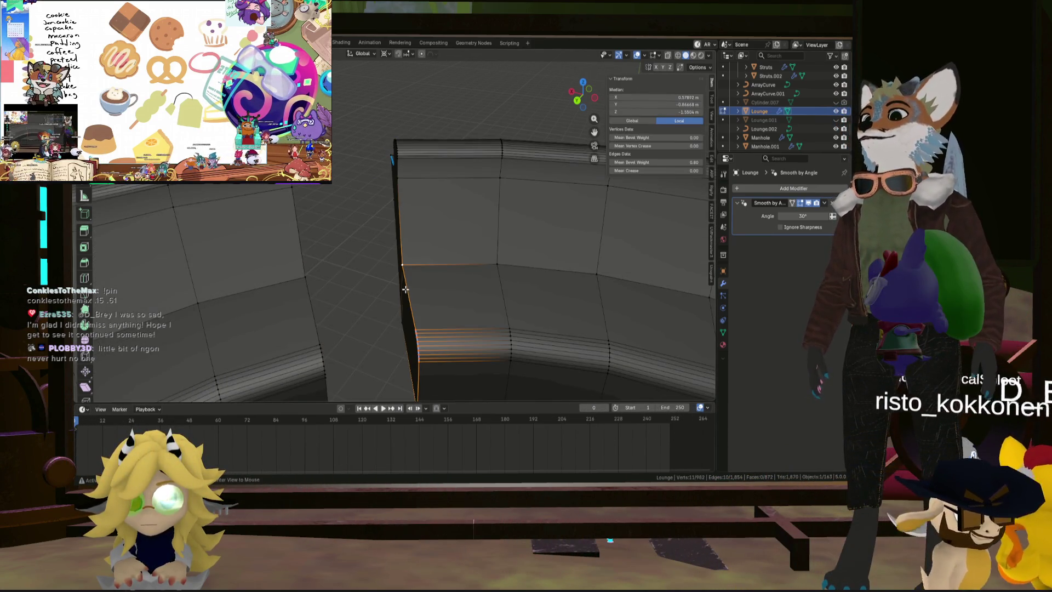
{"action": "middle_click_drag", "start_coordinate": [409, 273], "coordinate": [433, 267]}
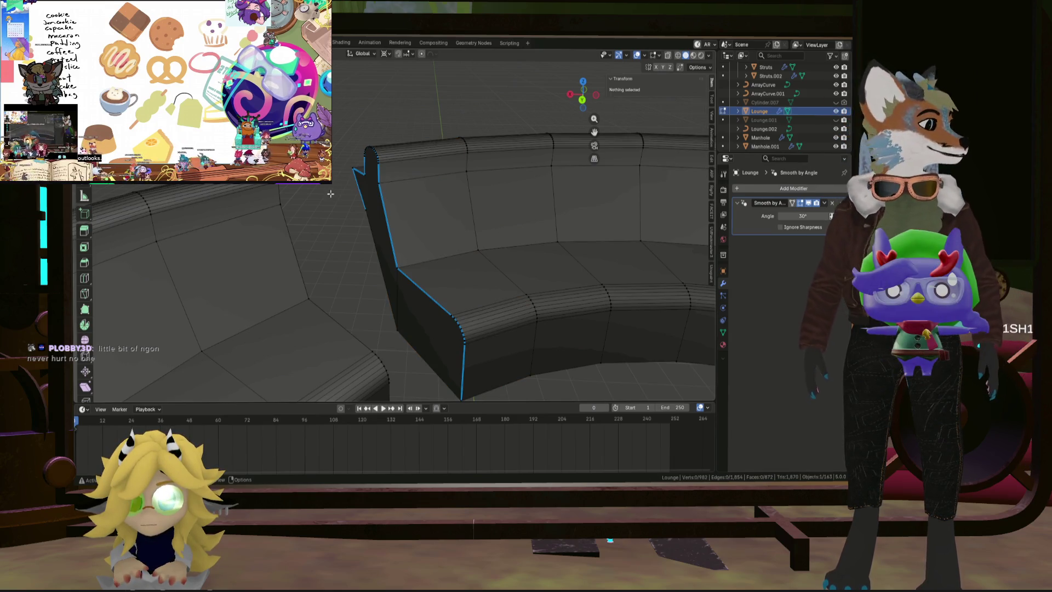
{"action": "key", "text": "alt+h"}
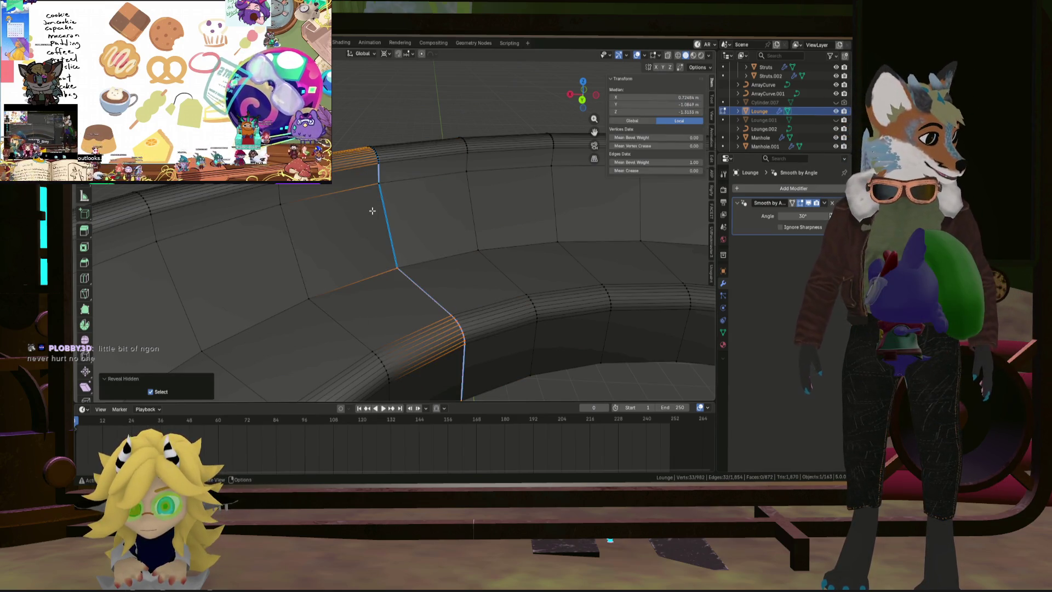
{"action": "scroll", "coordinate": [372, 211], "scroll_direction": "down", "scroll_amount": 8}
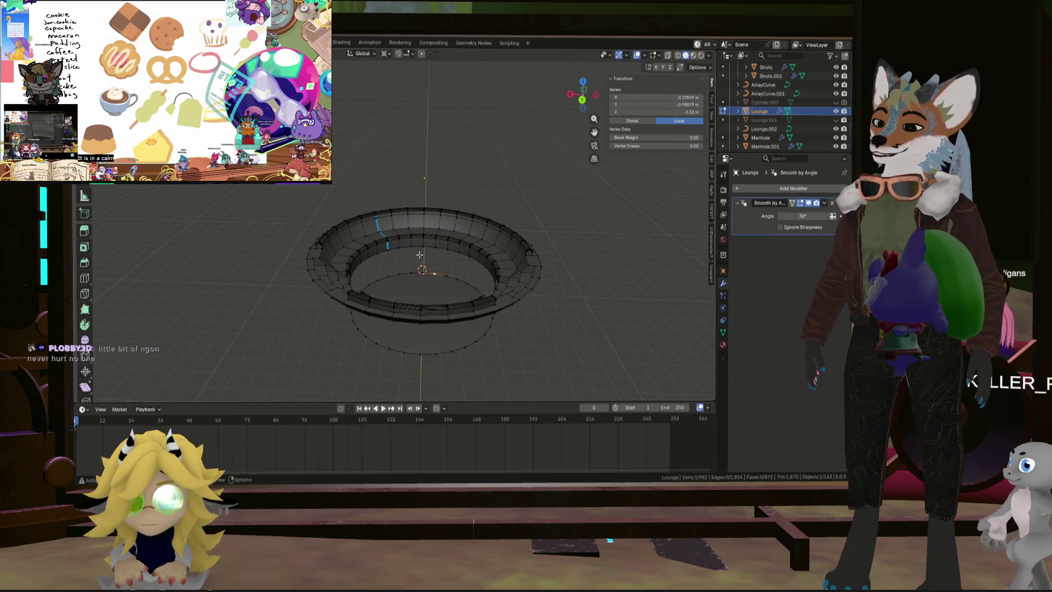
Step: Exit Local View from a top-down angle so the surrounding structures reappear
{"action": "mouse_move", "coordinate": [419, 255]}
{"action": "middle_mouse_down"}
{"action": "mouse_move", "coordinate": [451, 261]}
{"action": "mouse_move", "coordinate": [359, 296]}
{"action": "middle_mouse_up"}
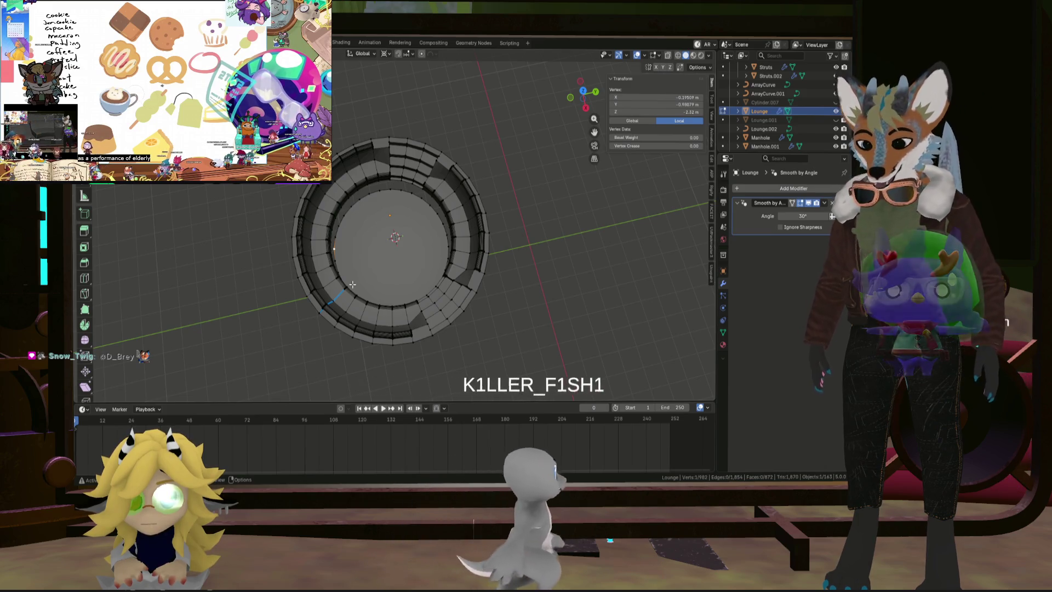
{"action": "key", "text": "KP_Divide"}
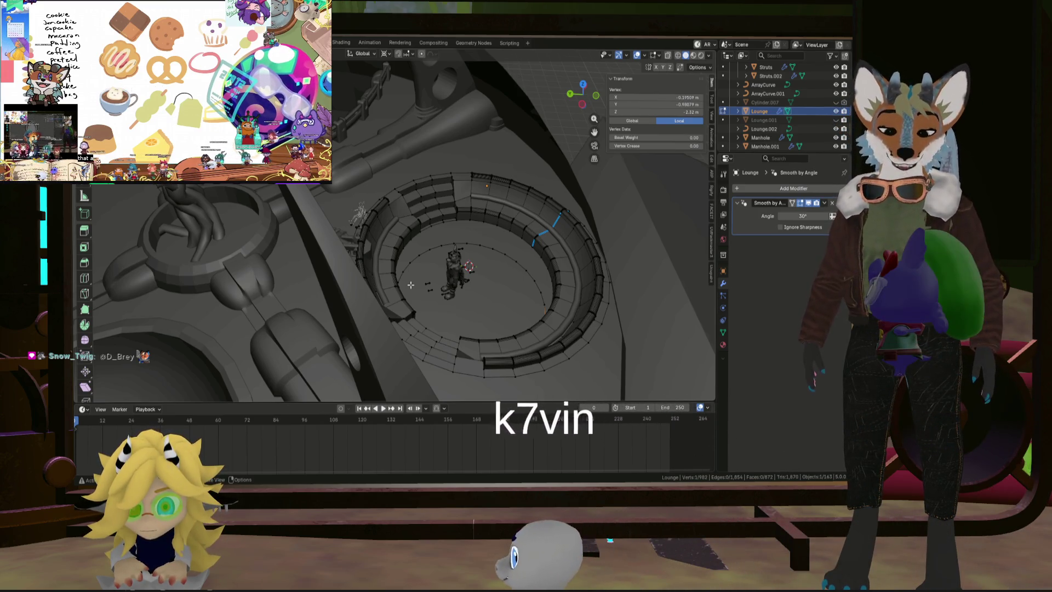
{"action": "scroll", "coordinate": [423, 306], "scroll_direction": "down", "scroll_amount": 3}
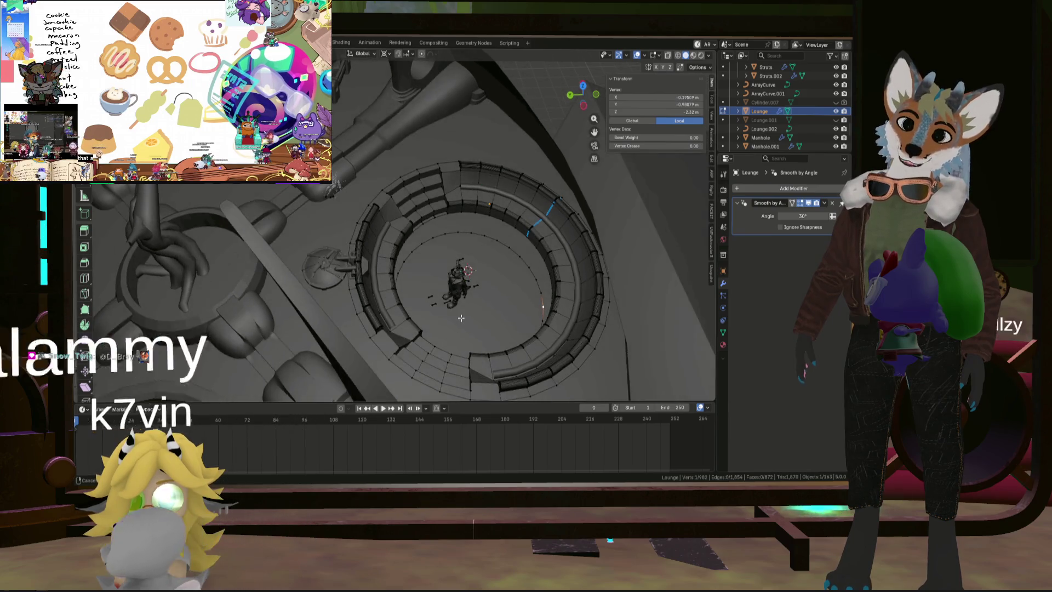
{"action": "middle_click_drag", "start_coordinate": [404, 321], "coordinate": [537, 352], "text": "shift"}
{"action": "mouse_move", "coordinate": [463, 295]}
{"action": "middle_mouse_down", "text": "shift"}
{"action": "mouse_move", "coordinate": [559, 349]}
{"action": "mouse_move", "coordinate": [389, 288]}
{"action": "mouse_move", "coordinate": [343, 243]}
{"action": "mouse_move", "coordinate": [552, 317]}
{"action": "mouse_move", "coordinate": [477, 275]}
{"action": "middle_mouse_up", "text": "shift"}
{"action": "scroll", "coordinate": [517, 327], "scroll_direction": "down", "scroll_amount": 8}
{"action": "scroll", "coordinate": [389, 288], "scroll_direction": "up", "scroll_amount": 10}
{"action": "scroll", "coordinate": [414, 285], "scroll_direction": "down", "scroll_amount": 6}
{"action": "mouse_move", "coordinate": [310, 305]}
{"action": "middle_mouse_down"}
{"action": "mouse_move", "coordinate": [421, 295]}
{"action": "mouse_move", "coordinate": [390, 248]}
{"action": "mouse_move", "coordinate": [368, 302]}
{"action": "middle_mouse_up"}
{"action": "scroll", "coordinate": [421, 295], "scroll_direction": "up", "scroll_amount": 4}
{"action": "scroll", "coordinate": [368, 301], "scroll_direction": "up", "scroll_amount": 5}
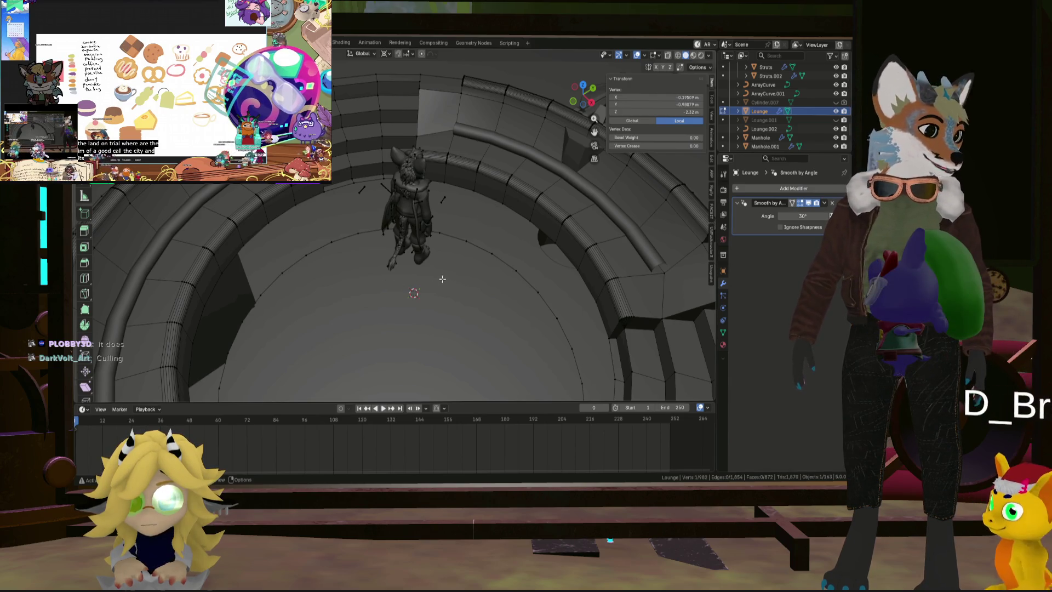
{"action": "mouse_move", "coordinate": [488, 294]}
{"action": "middle_mouse_down"}
{"action": "mouse_move", "coordinate": [518, 307]}
{"action": "mouse_move", "coordinate": [481, 284]}
{"action": "middle_mouse_up"}
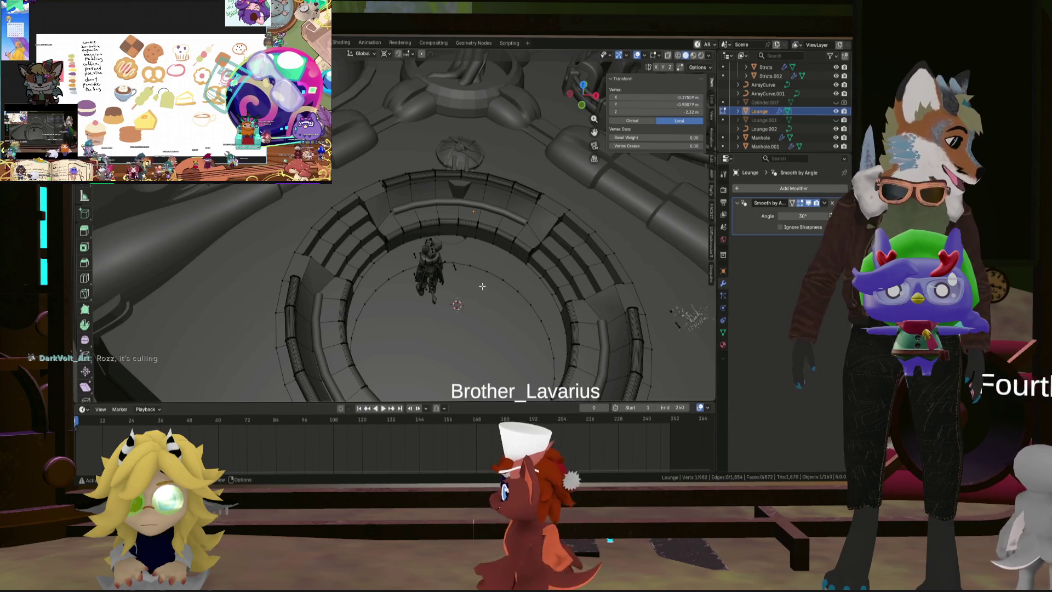
{"action": "middle_click_drag", "start_coordinate": [482, 286], "coordinate": [431, 269], "text": "ctrl"}
{"action": "scroll", "coordinate": [466, 280], "scroll_direction": "down", "scroll_amount": 8}
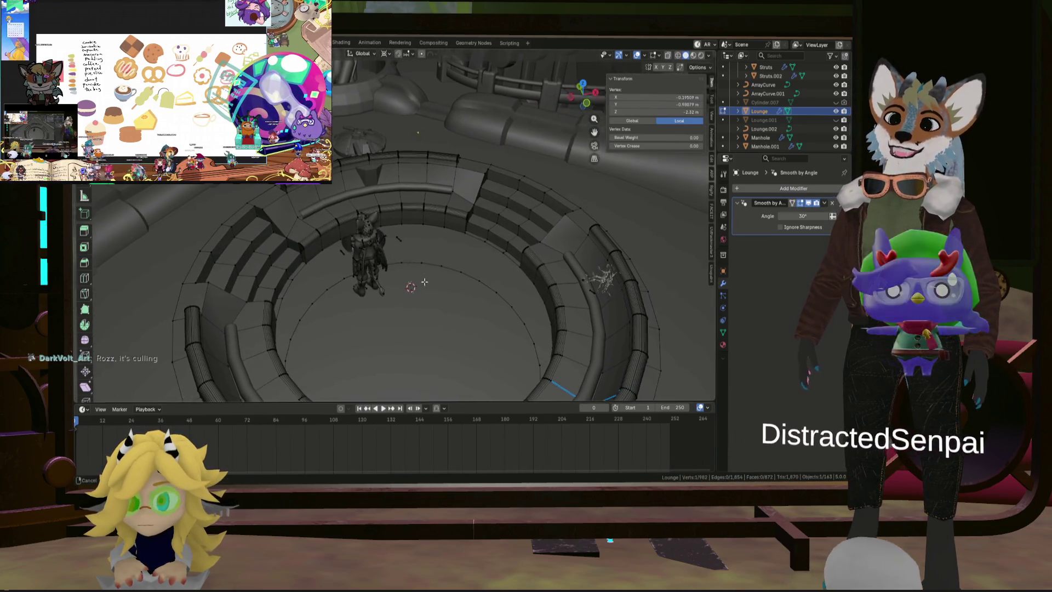
{"action": "scroll", "coordinate": [451, 302], "scroll_direction": "up", "scroll_amount": 5}
{"action": "mouse_move", "coordinate": [500, 299]}
{"action": "middle_mouse_down", "text": "shift"}
{"action": "mouse_move", "coordinate": [206, 313]}
{"action": "mouse_move", "coordinate": [348, 216]}
{"action": "mouse_move", "coordinate": [439, 265]}
{"action": "mouse_move", "coordinate": [377, 235]}
{"action": "mouse_move", "coordinate": [378, 278]}
{"action": "middle_mouse_up", "text": "shift"}
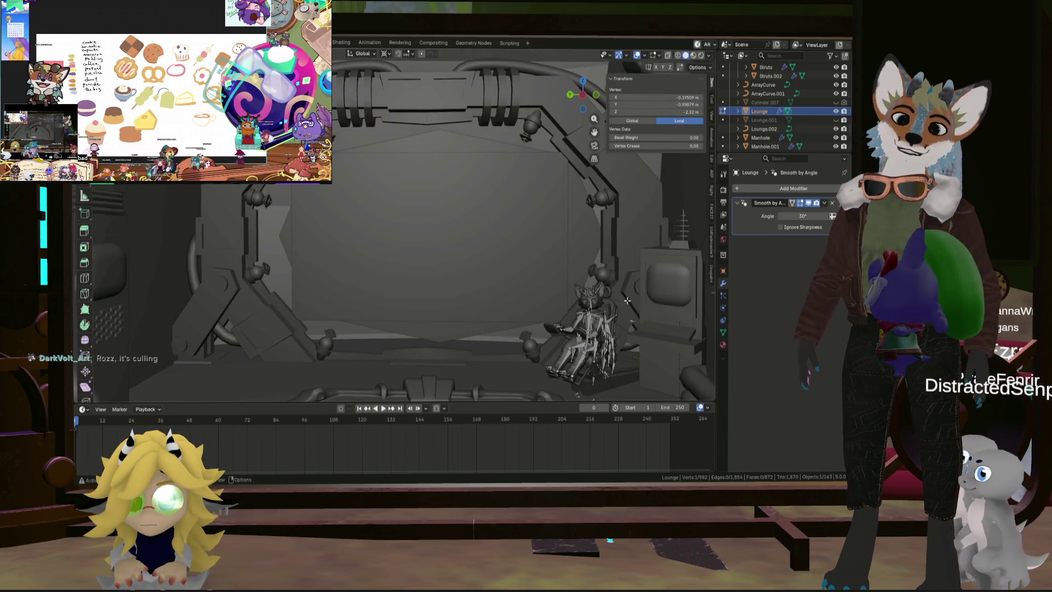
{"action": "scroll", "coordinate": [619, 307], "scroll_direction": "up", "scroll_amount": 5}
{"action": "middle_click_drag", "start_coordinate": [599, 325], "coordinate": [547, 235]}
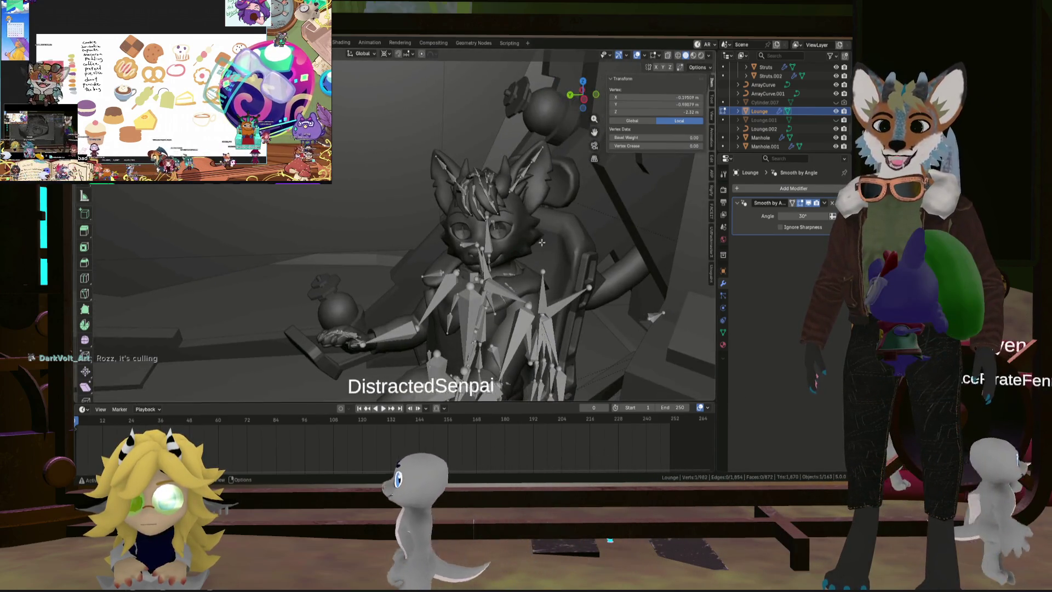
{"action": "scroll", "coordinate": [540, 255], "scroll_direction": "down", "scroll_amount": 2}
{"action": "scroll", "coordinate": [434, 261], "scroll_direction": "down", "scroll_amount": 6}
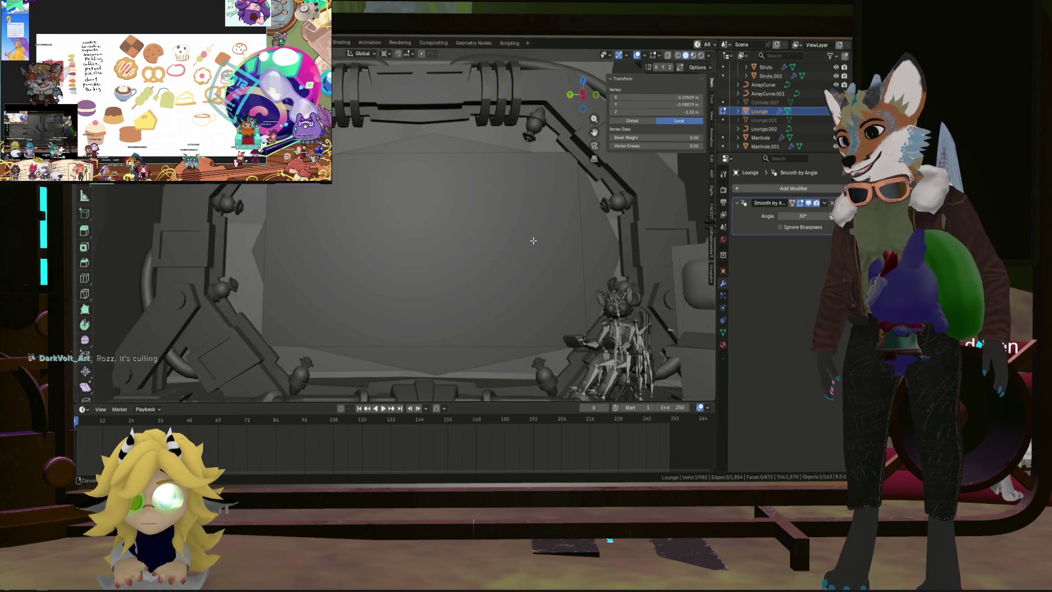
{"action": "scroll", "coordinate": [507, 242], "scroll_direction": "up", "scroll_amount": 5}
{"action": "mouse_move", "coordinate": [486, 218]}
{"action": "middle_mouse_down"}
{"action": "mouse_move", "coordinate": [477, 258]}
{"action": "mouse_move", "coordinate": [377, 251]}
{"action": "middle_mouse_up"}
{"action": "scroll", "coordinate": [377, 251], "scroll_direction": "up", "scroll_amount": 8}
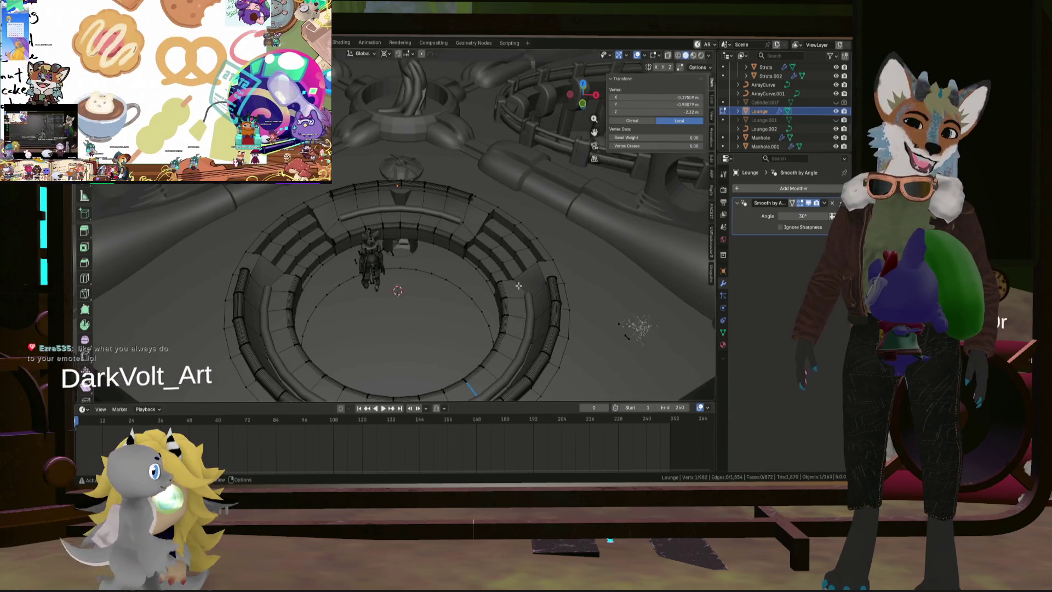
{"action": "middle_click_drag", "start_coordinate": [518, 285], "coordinate": [372, 277]}
{"action": "scroll", "coordinate": [442, 263], "scroll_direction": "up", "scroll_amount": 5}
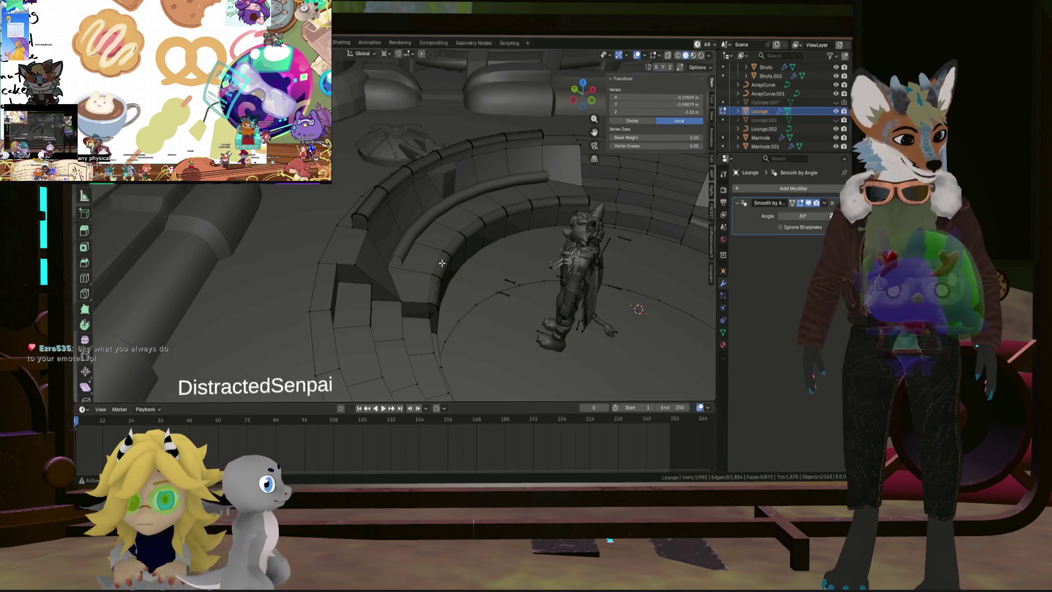
{"action": "mouse_move", "coordinate": [441, 263]}
{"action": "middle_mouse_down"}
{"action": "mouse_move", "coordinate": [497, 280]}
{"action": "mouse_move", "coordinate": [437, 246]}
{"action": "mouse_move", "coordinate": [396, 263]}
{"action": "mouse_move", "coordinate": [434, 275]}
{"action": "mouse_move", "coordinate": [375, 226]}
{"action": "middle_mouse_up"}
{"action": "scroll", "coordinate": [496, 280], "scroll_direction": "down", "scroll_amount": 5}
{"action": "scroll", "coordinate": [446, 262], "scroll_direction": "up", "scroll_amount": 5}
{"action": "scroll", "coordinate": [395, 263], "scroll_direction": "down", "scroll_amount": 3}
{"action": "scroll", "coordinate": [374, 226], "scroll_direction": "up", "scroll_amount": 4}
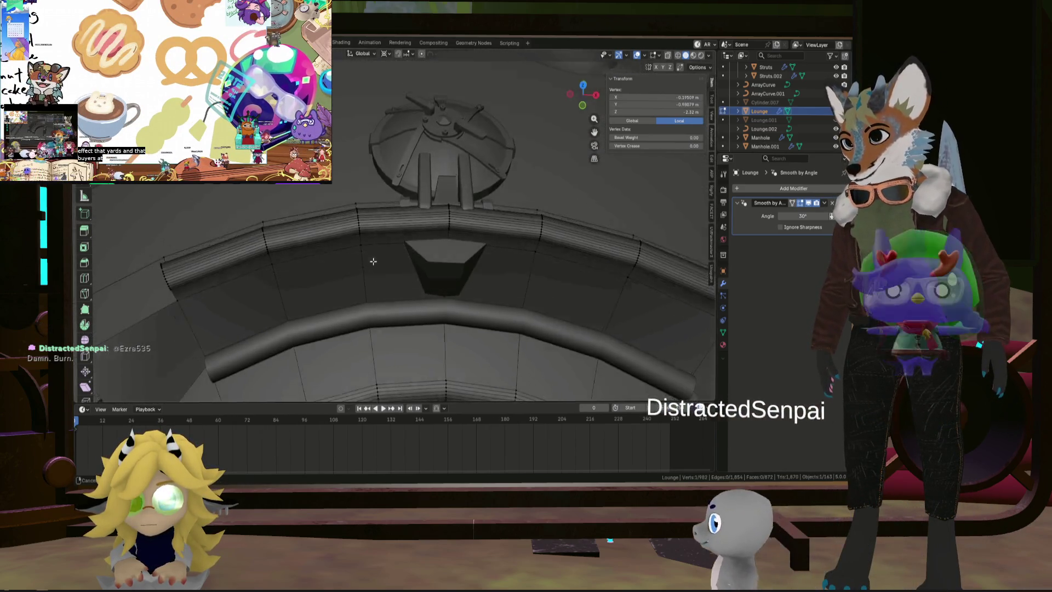
Step: Select an edge path along the lounge wall, then replace it with one long wall edge
{"action": "middle_click_drag", "start_coordinate": [368, 222], "coordinate": [478, 232]}
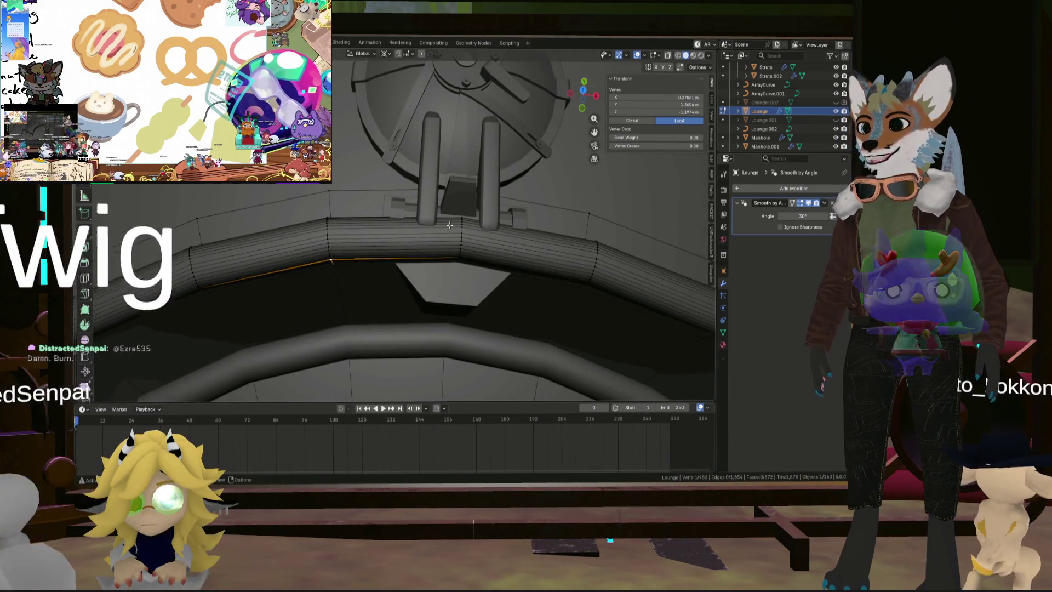
{"action": "key", "text": "KP_7"}
{"action": "mouse_move", "coordinate": [425, 95]}
{"action": "middle_mouse_down"}
{"action": "mouse_move", "coordinate": [403, 135]}
{"action": "mouse_move", "coordinate": [441, 205]}
{"action": "mouse_move", "coordinate": [466, 212]}
{"action": "middle_mouse_up"}
{"action": "scroll", "coordinate": [403, 135], "scroll_direction": "up", "scroll_amount": 4}
{"action": "left_click", "coordinate": [442, 205], "text": "ctrl"}
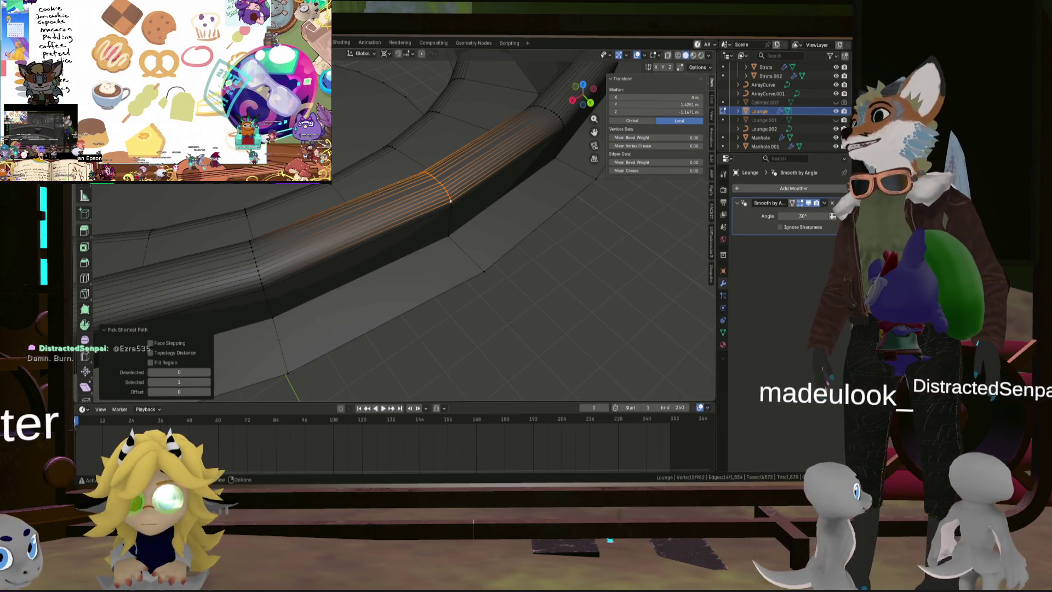
{"action": "key", "text": "alt+a"}
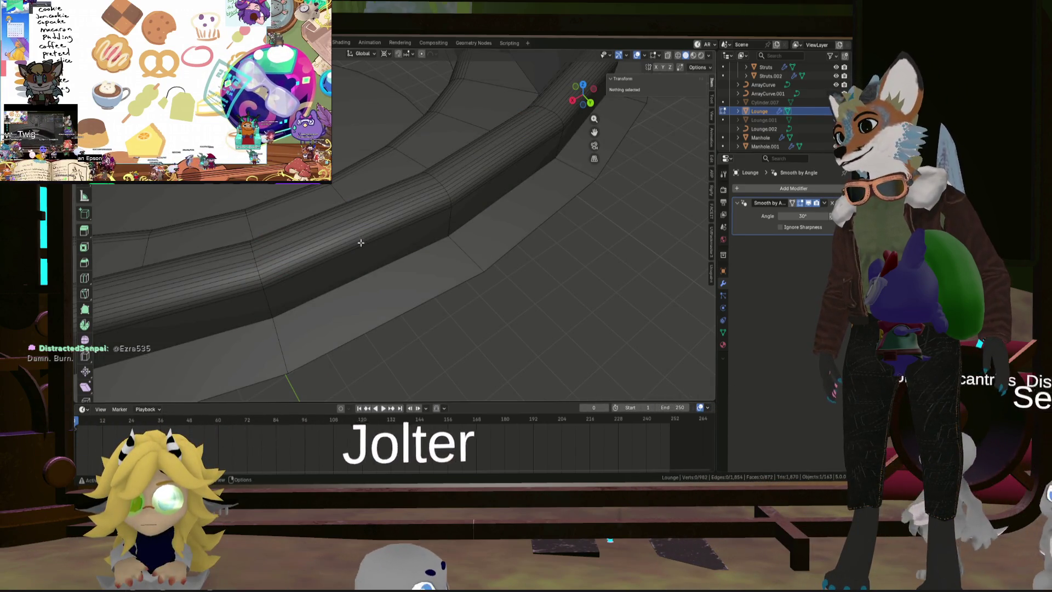
{"action": "left_click", "coordinate": [360, 241]}
Step: Select a strip of faces on the lounge wall and delete them
{"action": "mouse_move", "coordinate": [367, 212]}
{"action": "middle_mouse_down"}
{"action": "mouse_move", "coordinate": [439, 199]}
{"action": "mouse_move", "coordinate": [423, 233]}
{"action": "mouse_move", "coordinate": [459, 279]}
{"action": "mouse_move", "coordinate": [402, 184]}
{"action": "middle_mouse_up"}
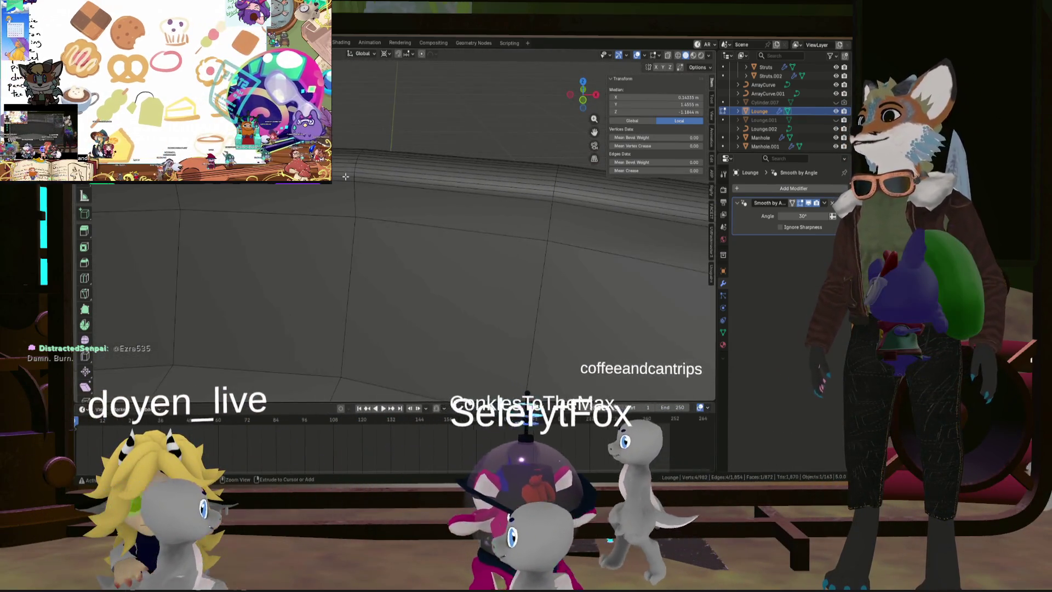
{"action": "left_click", "coordinate": [350, 165], "text": "ctrl"}
{"action": "scroll", "coordinate": [426, 162], "scroll_direction": "down", "scroll_amount": 3}
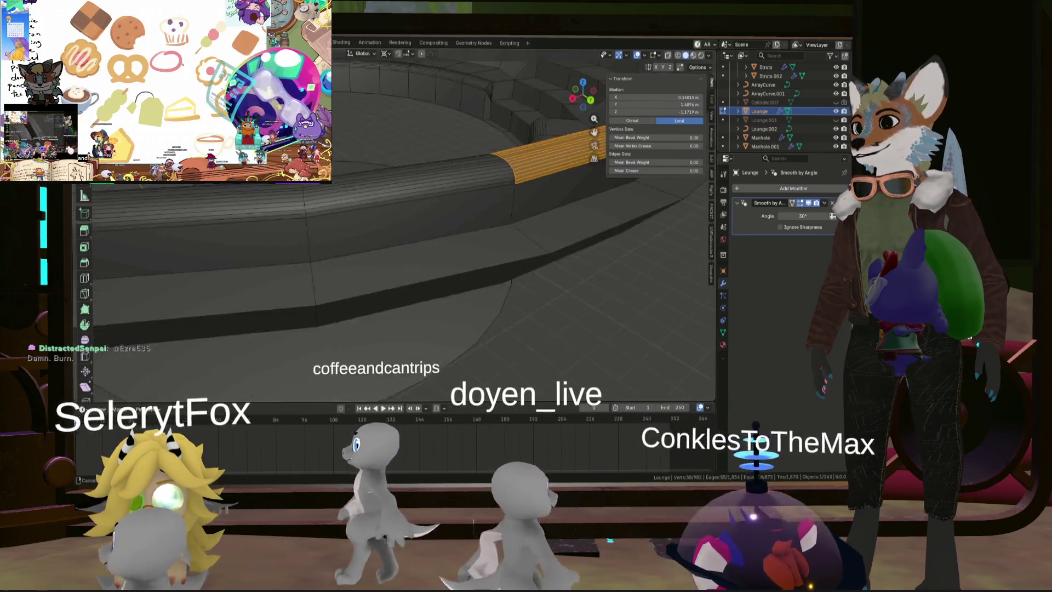
{"action": "left_click", "coordinate": [452, 192], "text": "ctrl"}
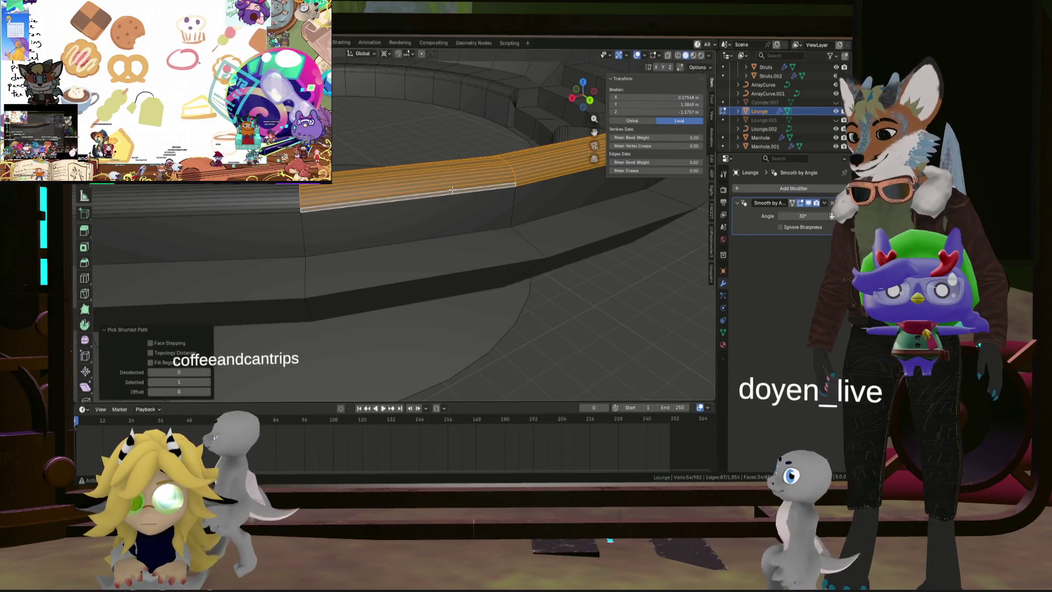
{"action": "key", "text": "x"}
{"action": "left_click", "coordinate": [431, 192]}
{"action": "mouse_move", "coordinate": [439, 197]}
{"action": "middle_mouse_down"}
{"action": "mouse_move", "coordinate": [431, 193]}
{"action": "mouse_move", "coordinate": [481, 199]}
{"action": "mouse_move", "coordinate": [347, 223]}
{"action": "middle_mouse_up"}
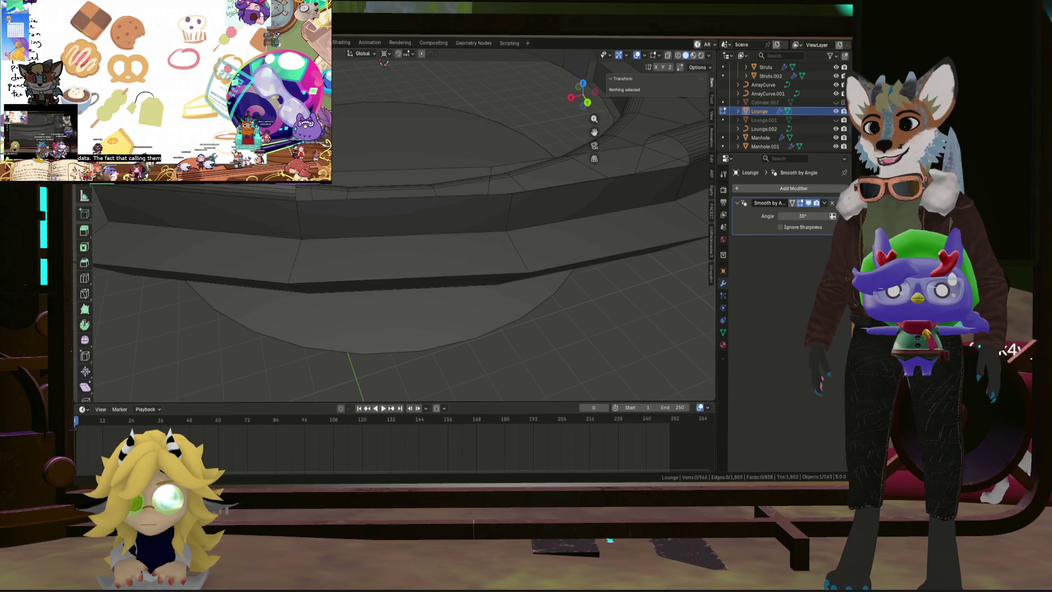
Step: Orbit and zoom around the ring end to inspect the gaps in the seating ring
{"action": "middle_click_drag", "start_coordinate": [471, 238], "coordinate": [539, 241]}
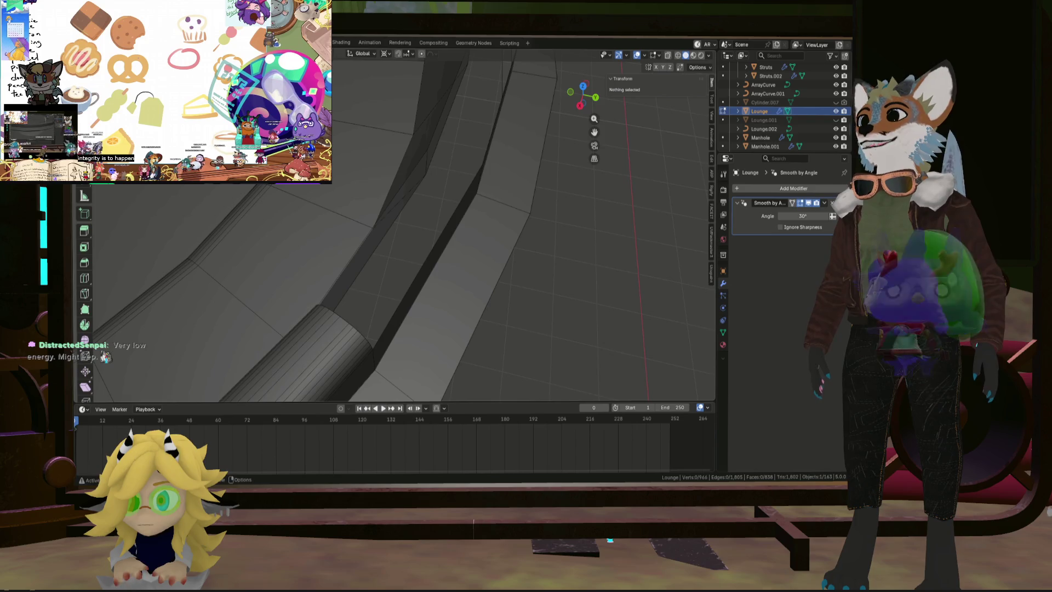
{"action": "middle_click_drag", "start_coordinate": [282, 203], "coordinate": [258, 254]}
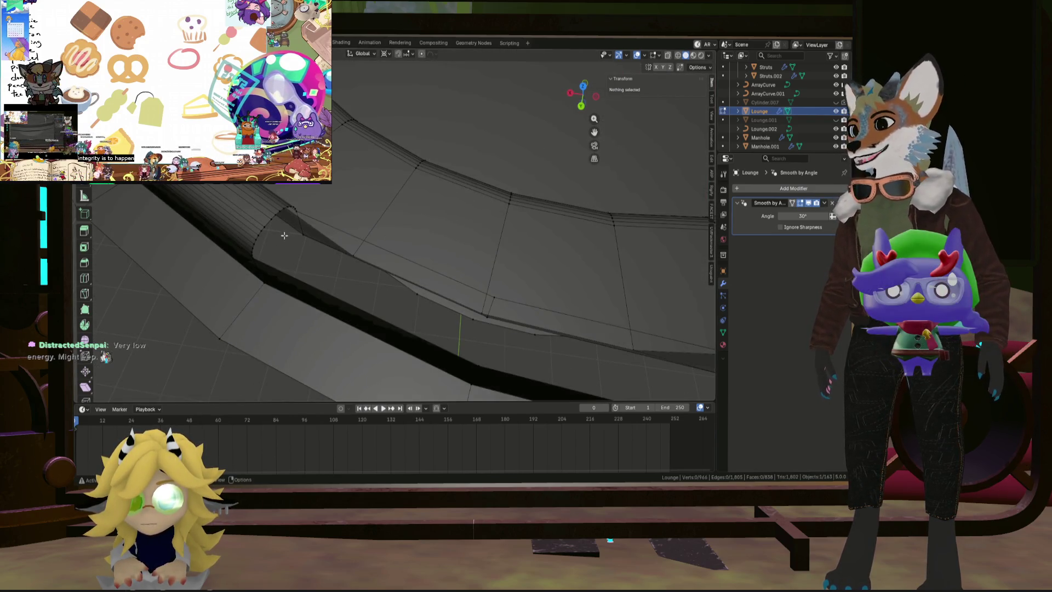
{"action": "scroll", "coordinate": [296, 215], "scroll_direction": "up", "scroll_amount": 2}
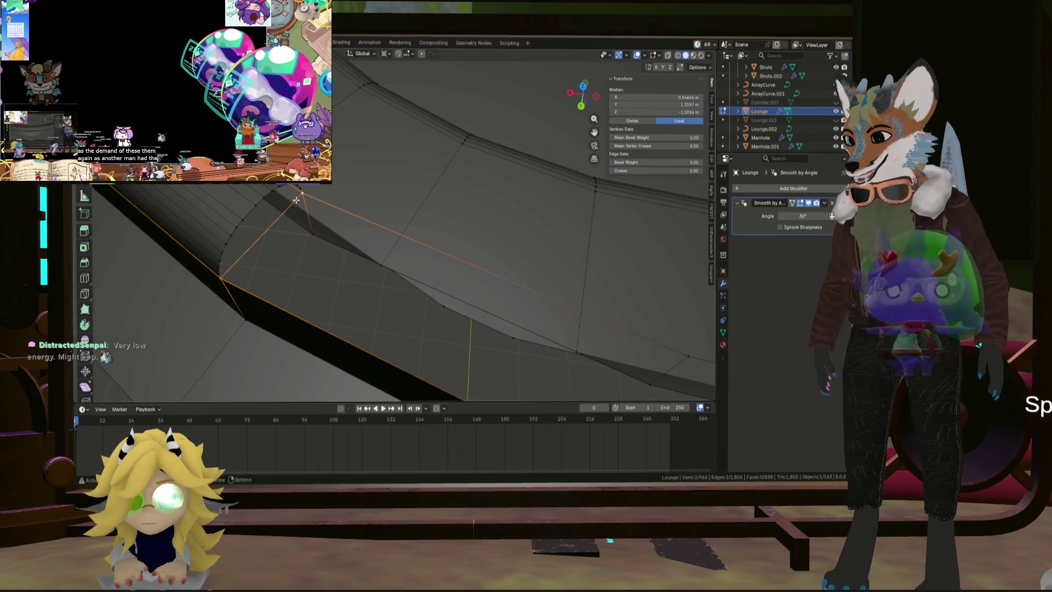
{"action": "scroll", "coordinate": [225, 245], "scroll_direction": "down", "scroll_amount": 5}
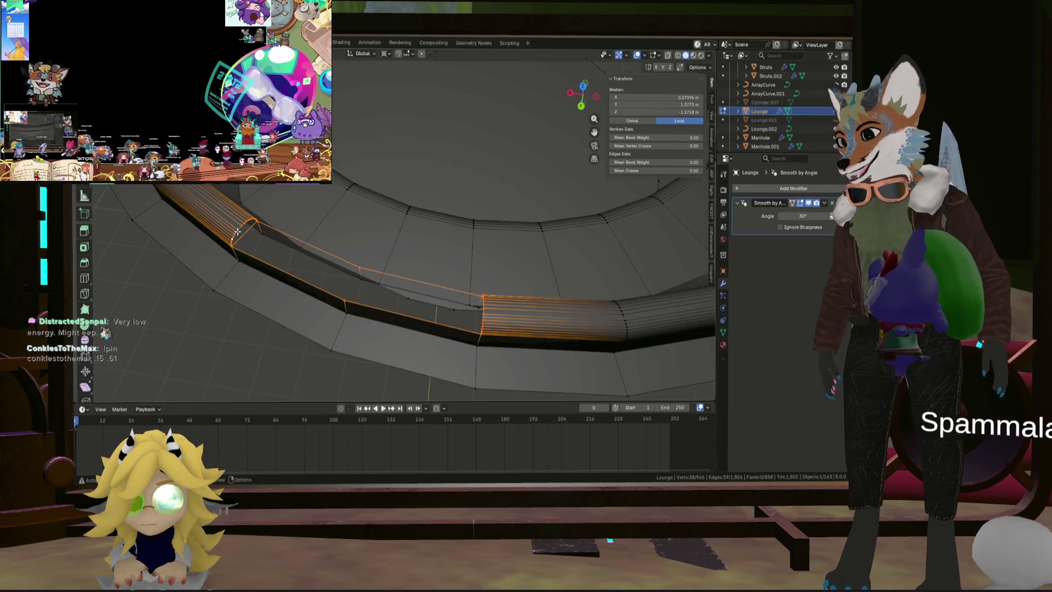
{"action": "scroll", "coordinate": [233, 265], "scroll_direction": "up", "scroll_amount": 5}
{"action": "scroll", "coordinate": [233, 266], "scroll_direction": "up", "scroll_amount": 2}
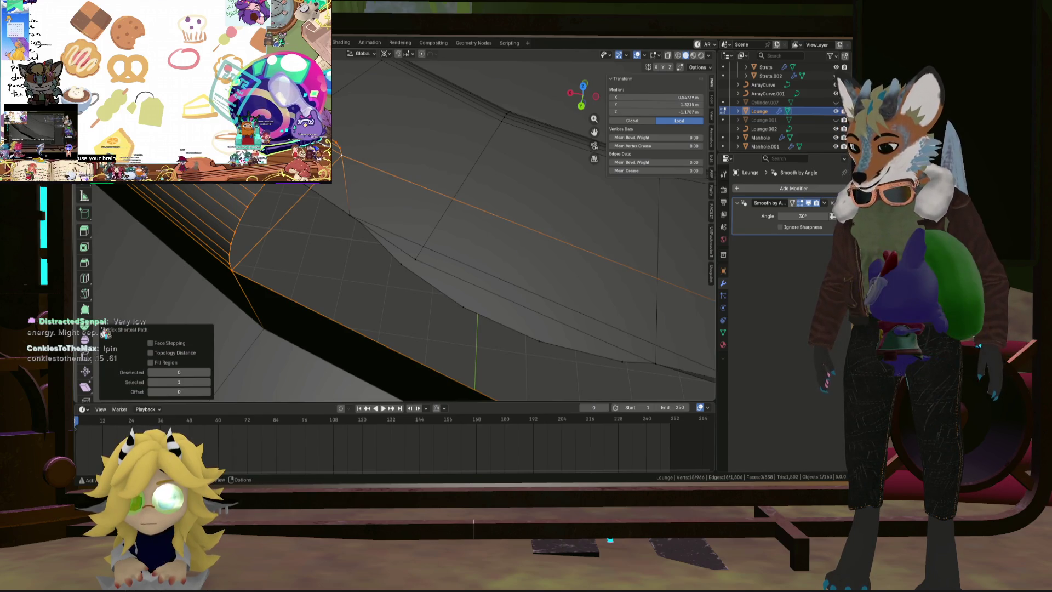
{"action": "middle_click_drag", "start_coordinate": [233, 266], "coordinate": [351, 193]}
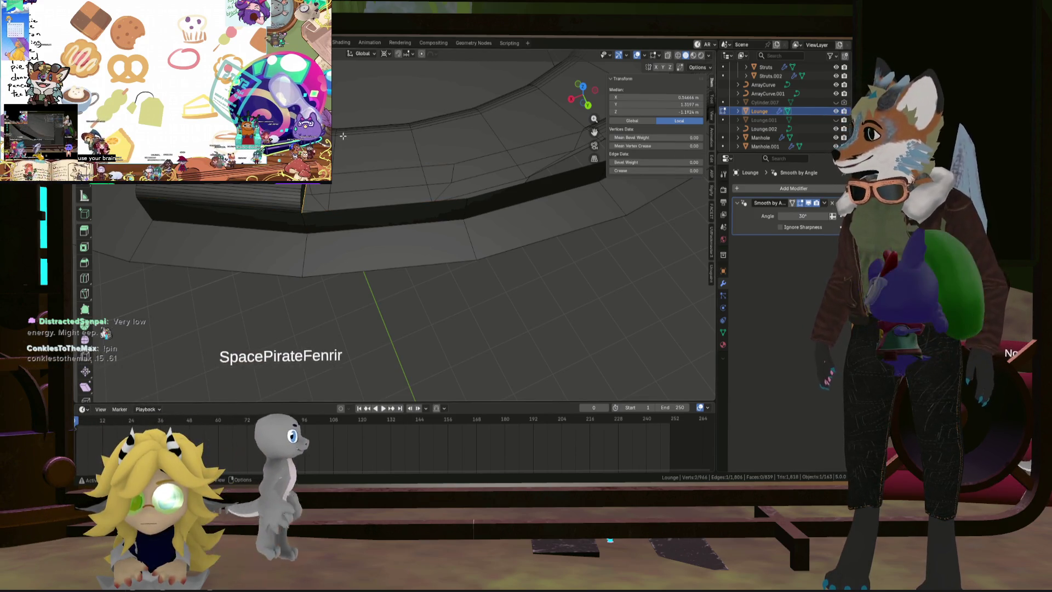
{"action": "mouse_move", "coordinate": [502, 171]}
{"action": "middle_mouse_down"}
{"action": "mouse_move", "coordinate": [435, 188]}
{"action": "mouse_move", "coordinate": [393, 250]}
{"action": "middle_mouse_up"}
{"action": "scroll", "coordinate": [393, 251], "scroll_direction": "down", "scroll_amount": 3}
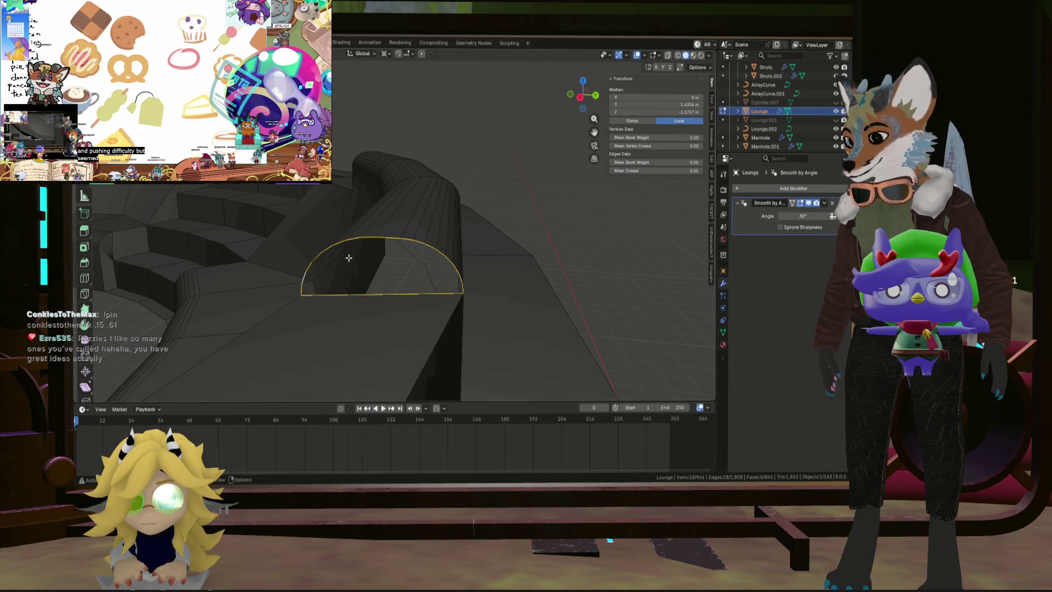
{"action": "scroll", "coordinate": [348, 257], "scroll_direction": "down", "scroll_amount": 2}
{"action": "mouse_move", "coordinate": [349, 258]}
{"action": "middle_mouse_down"}
{"action": "mouse_move", "coordinate": [310, 224]}
{"action": "mouse_move", "coordinate": [228, 219]}
{"action": "mouse_move", "coordinate": [284, 212]}
{"action": "mouse_move", "coordinate": [256, 224]}
{"action": "mouse_move", "coordinate": [121, 210]}
{"action": "mouse_move", "coordinate": [111, 193]}
{"action": "middle_mouse_up"}
{"action": "left_click", "coordinate": [311, 223]}
{"action": "mouse_move", "coordinate": [254, 187]}
{"action": "middle_mouse_down"}
{"action": "mouse_move", "coordinate": [401, 220]}
{"action": "mouse_move", "coordinate": [378, 208]}
{"action": "mouse_move", "coordinate": [387, 197]}
{"action": "mouse_move", "coordinate": [339, 92]}
{"action": "mouse_move", "coordinate": [383, 178]}
{"action": "mouse_move", "coordinate": [345, 189]}
{"action": "middle_mouse_up"}
{"action": "key", "text": "alt+a"}
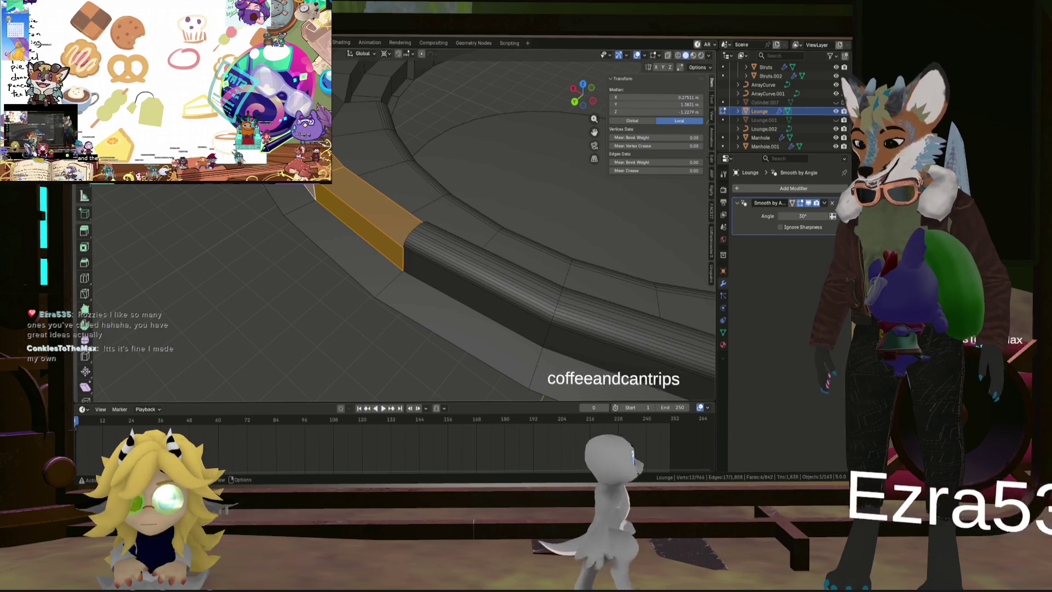
{"action": "left_click", "coordinate": [316, 191]}
{"action": "mouse_move", "coordinate": [316, 192]}
{"action": "middle_mouse_down"}
{"action": "mouse_move", "coordinate": [319, 151]}
{"action": "mouse_move", "coordinate": [350, 143]}
{"action": "mouse_move", "coordinate": [418, 157]}
{"action": "mouse_move", "coordinate": [418, 202]}
{"action": "mouse_move", "coordinate": [402, 146]}
{"action": "mouse_move", "coordinate": [422, 177]}
{"action": "mouse_move", "coordinate": [469, 197]}
{"action": "mouse_move", "coordinate": [449, 208]}
{"action": "middle_mouse_up"}
{"action": "left_click", "coordinate": [401, 145]}
{"action": "left_click", "coordinate": [448, 208]}
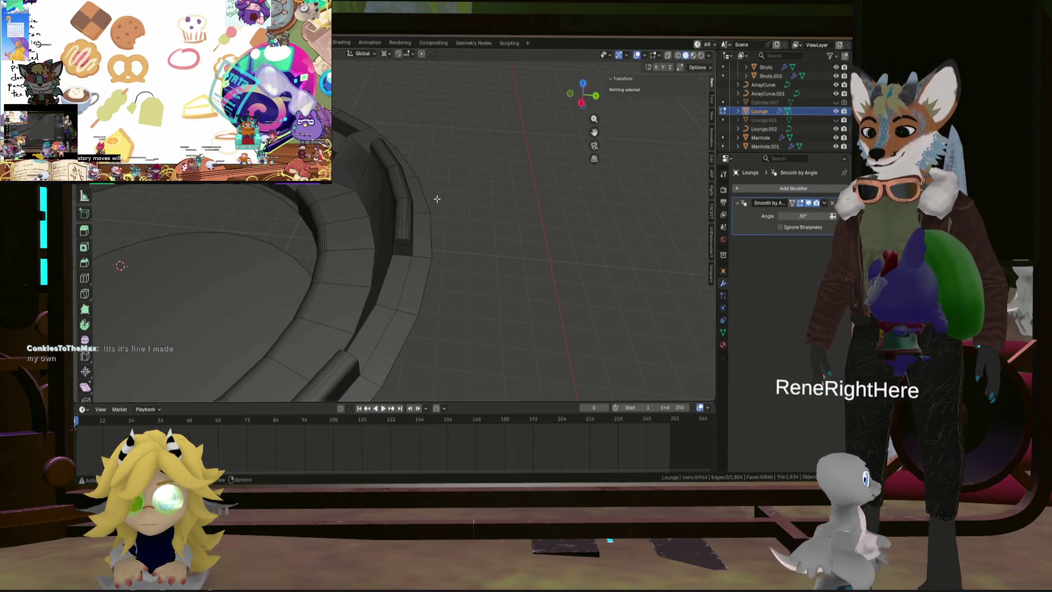
Step: In top view, step through undo and redo to restore the rail face strip
{"action": "key", "text": "KP_7"}
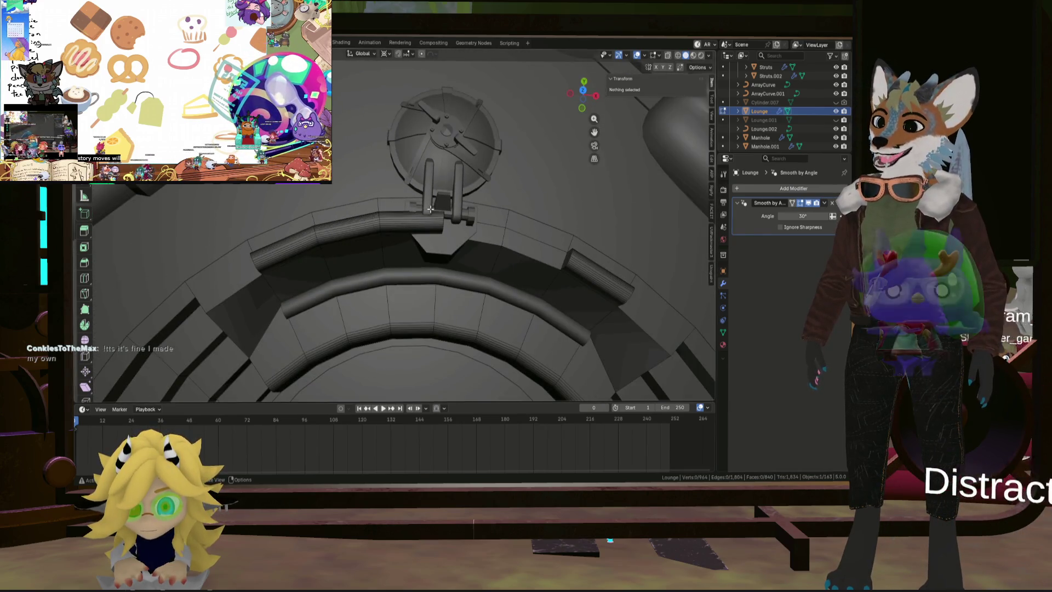
{"action": "scroll", "coordinate": [525, 134], "scroll_direction": "down", "scroll_amount": 3}
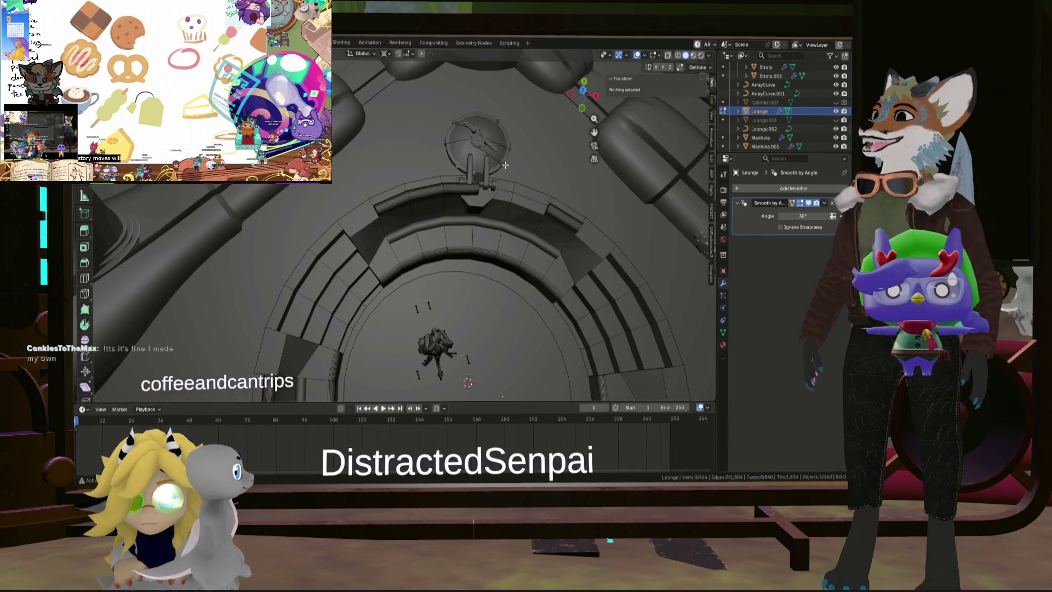
{"action": "key", "text": "ctrl+z"}
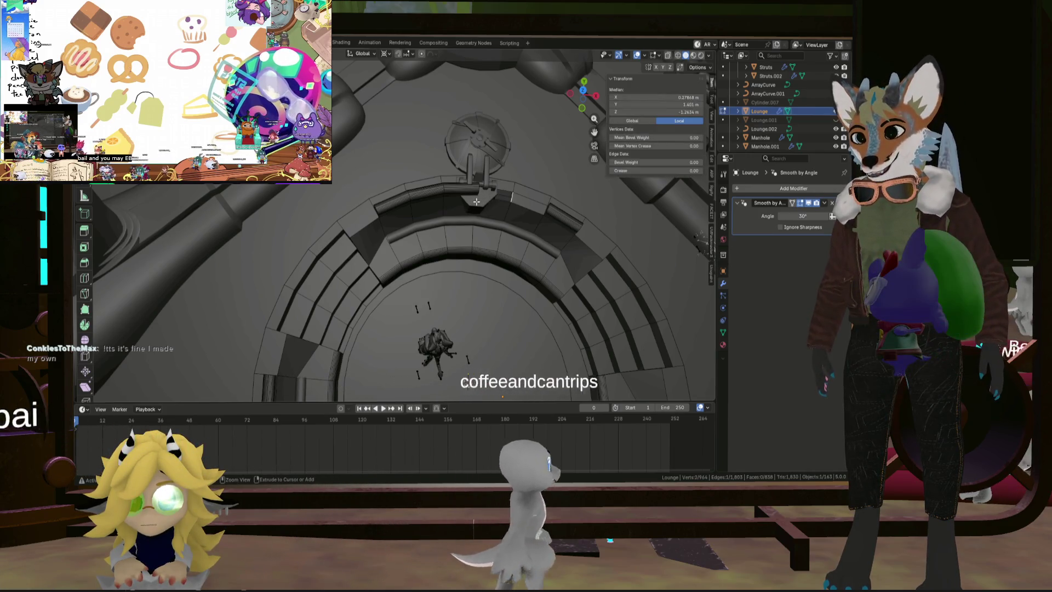
{"action": "key", "text": "ctrl+shift+z"}
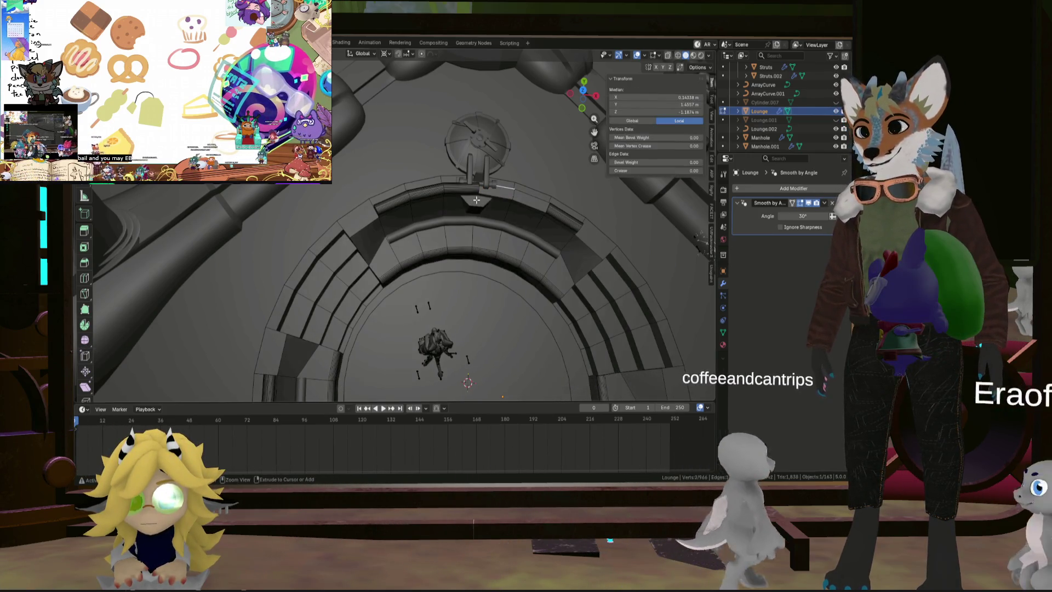
{"action": "key", "text": "ctrl+z"}
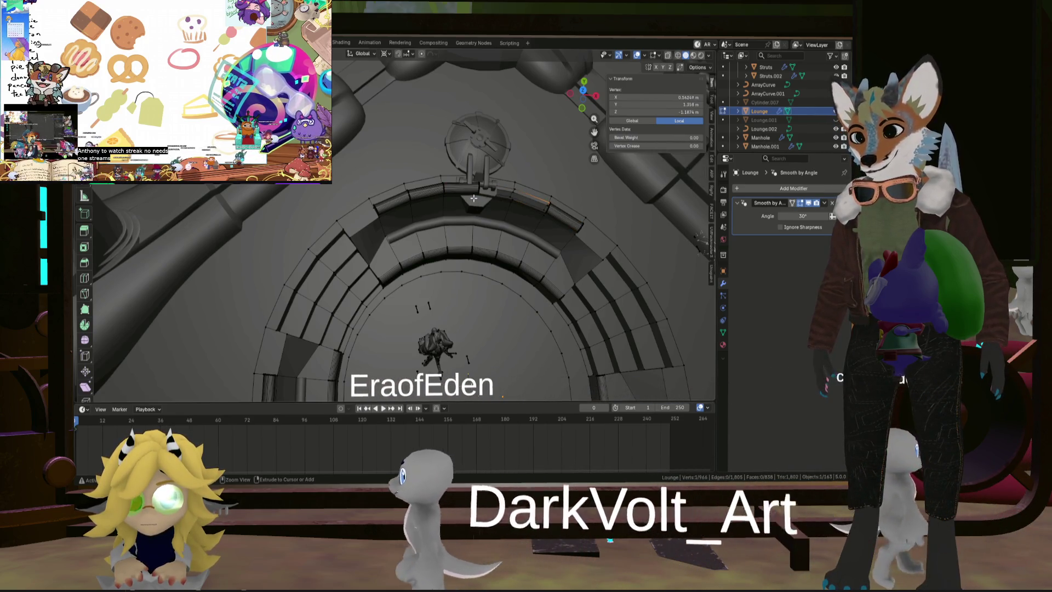
{"action": "key", "text": "ctrl+shift+z"}
{"action": "scroll", "coordinate": [482, 199], "scroll_direction": "up", "scroll_amount": 4}
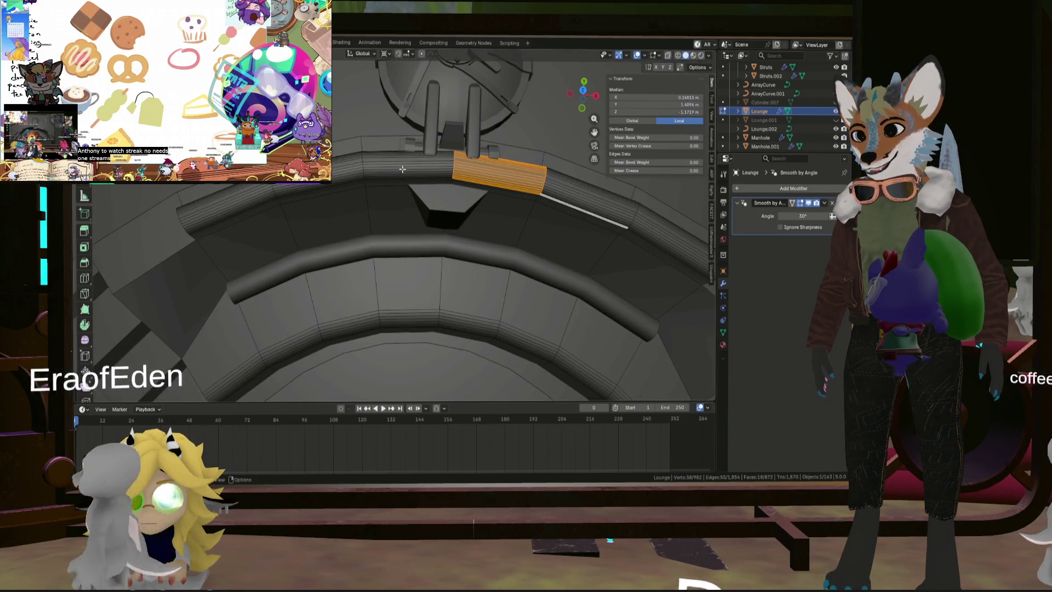
Step: Select the rail faces beneath the manhole ladder and delete them
{"action": "middle_click_drag", "start_coordinate": [409, 162], "coordinate": [406, 118]}
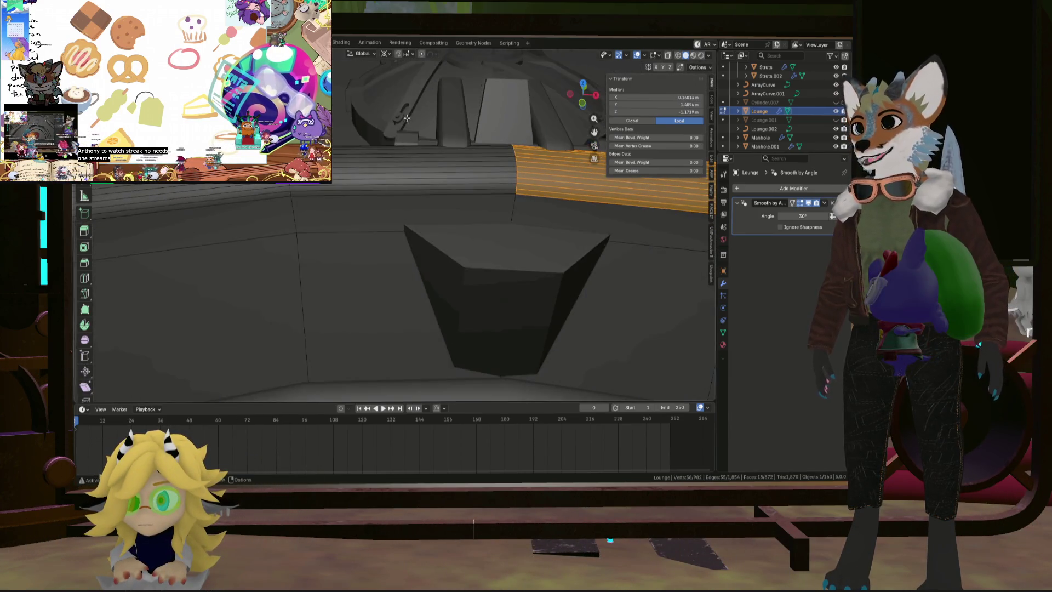
{"action": "left_click", "coordinate": [423, 192], "text": "shift"}
{"action": "middle_click_drag", "start_coordinate": [423, 191], "coordinate": [463, 170]}
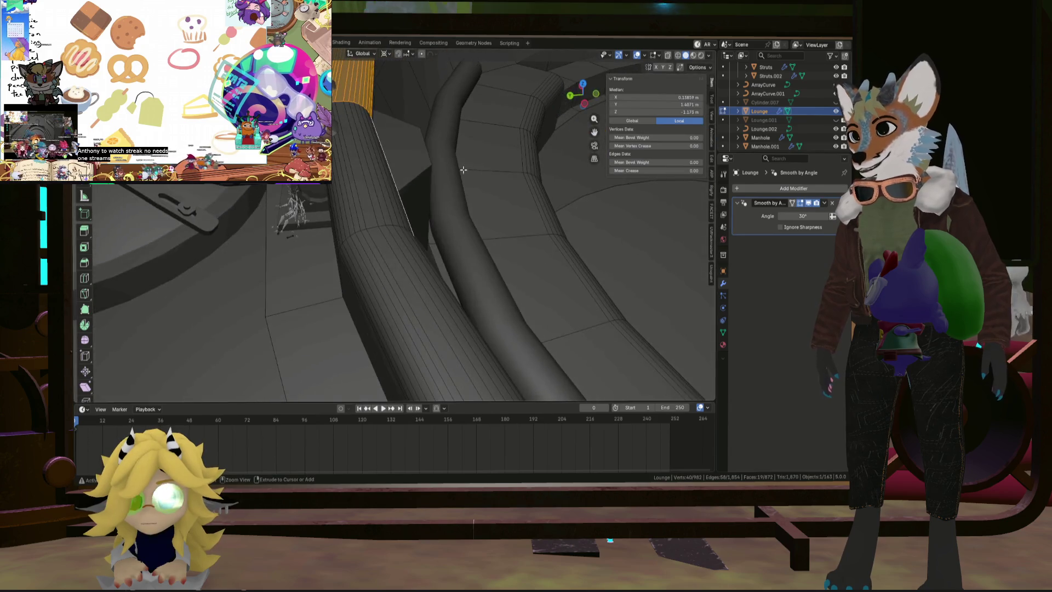
{"action": "mouse_move", "coordinate": [350, 189]}
{"action": "middle_mouse_down"}
{"action": "mouse_move", "coordinate": [361, 175]}
{"action": "mouse_move", "coordinate": [303, 189]}
{"action": "middle_mouse_up"}
{"action": "left_click", "coordinate": [384, 171], "text": "ctrl"}
{"action": "left_click", "coordinate": [393, 187]}
{"action": "mouse_move", "coordinate": [392, 187]}
{"action": "middle_mouse_down"}
{"action": "mouse_move", "coordinate": [521, 195]}
{"action": "mouse_move", "coordinate": [391, 238]}
{"action": "mouse_move", "coordinate": [395, 229]}
{"action": "middle_mouse_up"}
Step: Delete the four remaining rail faces at the manhole gap and look over the ring
{"action": "key", "text": "x"}
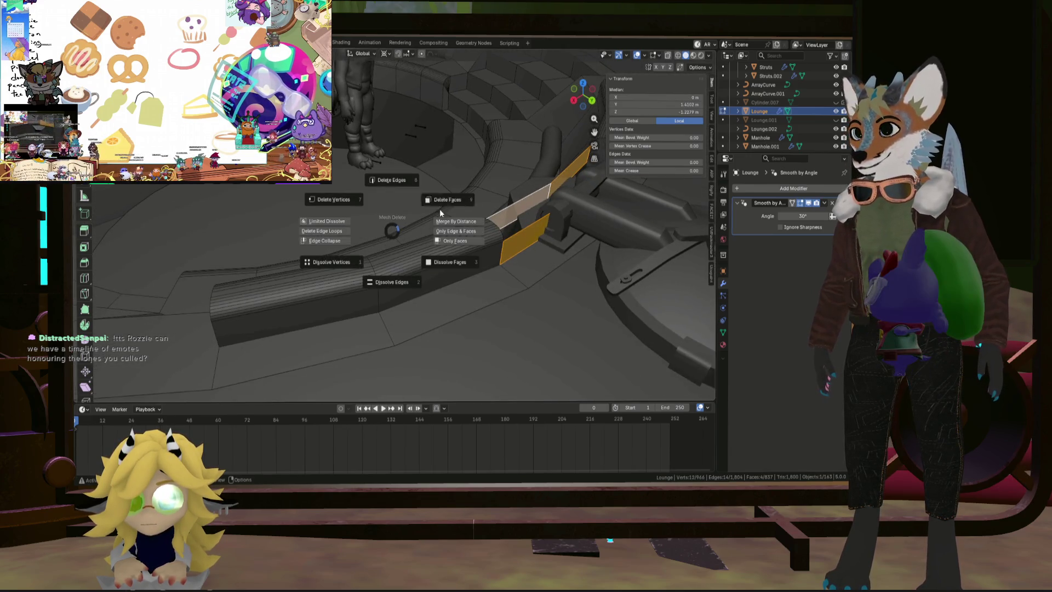
{"action": "left_click", "coordinate": [453, 198]}
{"action": "mouse_move", "coordinate": [456, 194]}
{"action": "middle_mouse_down"}
{"action": "mouse_move", "coordinate": [528, 199]}
{"action": "mouse_move", "coordinate": [343, 216]}
{"action": "mouse_move", "coordinate": [366, 240]}
{"action": "mouse_move", "coordinate": [397, 221]}
{"action": "middle_mouse_up"}
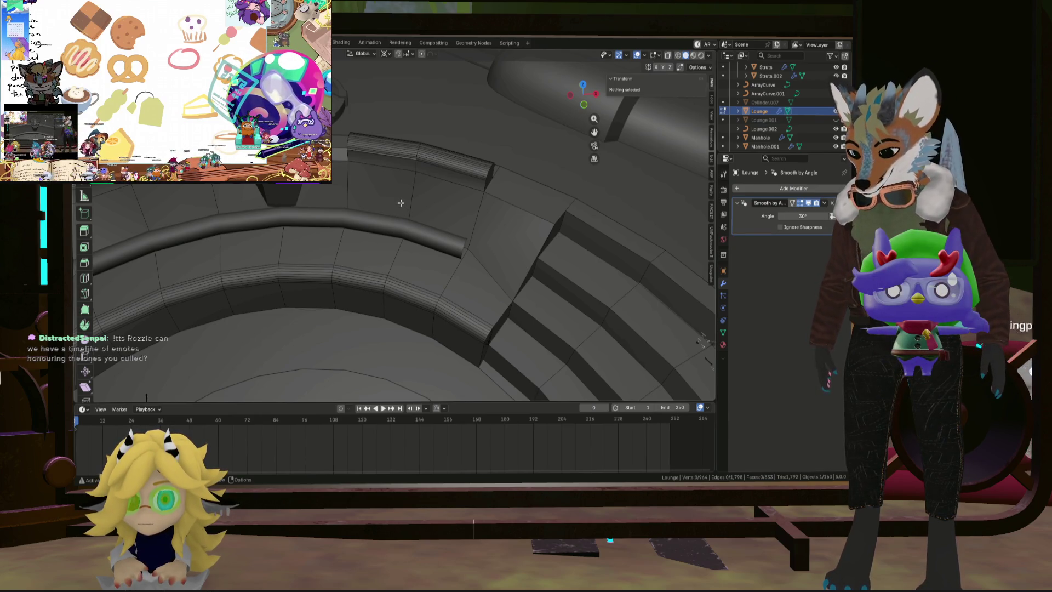
{"action": "scroll", "coordinate": [396, 196], "scroll_direction": "down", "scroll_amount": 5}
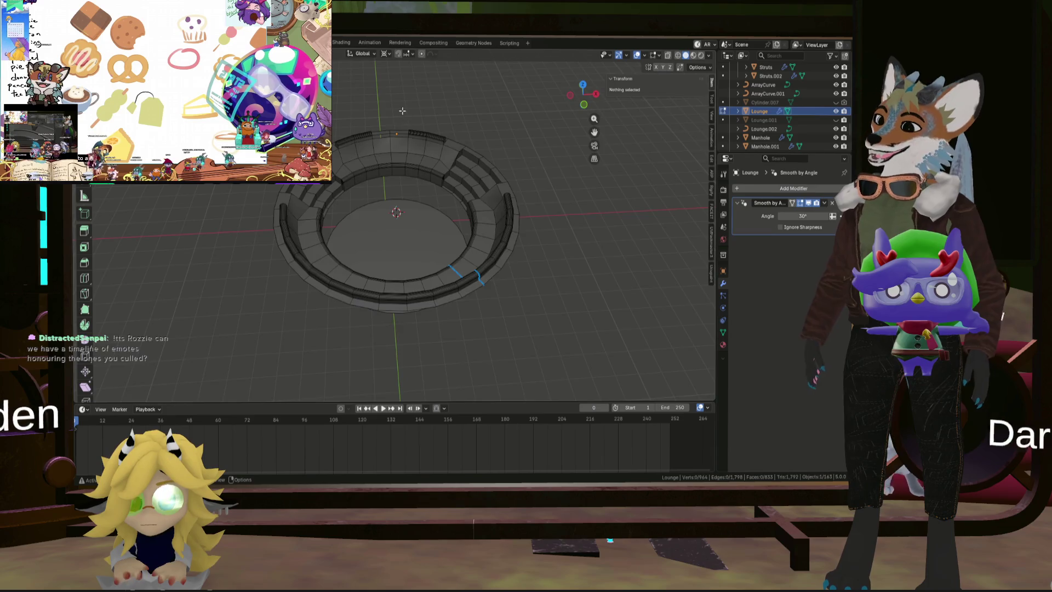
{"action": "scroll", "coordinate": [353, 206], "scroll_direction": "up", "scroll_amount": 8}
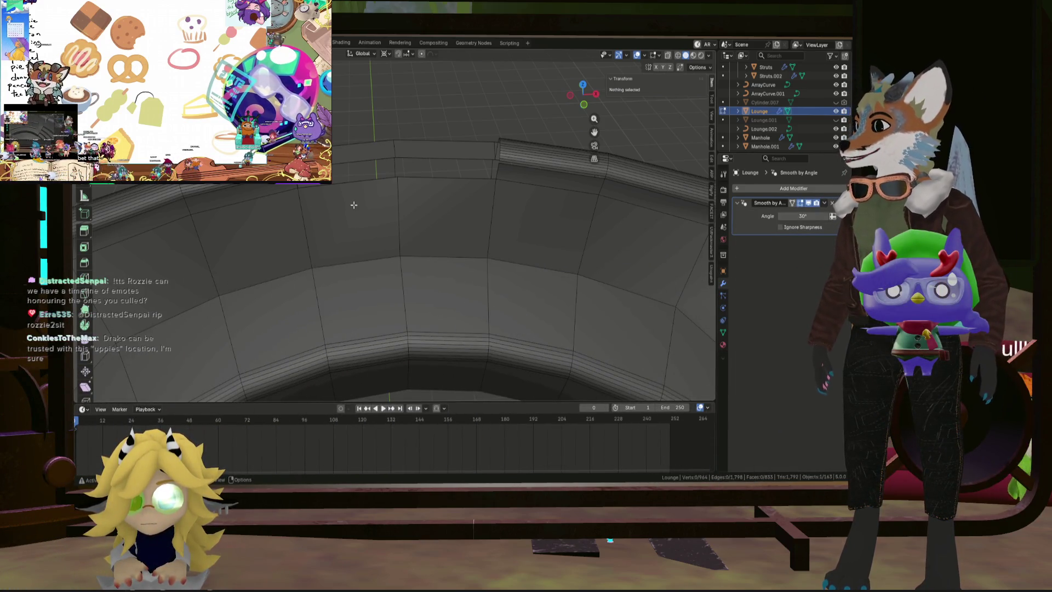
{"action": "mouse_move", "coordinate": [330, 208]}
{"action": "middle_mouse_down"}
{"action": "mouse_move", "coordinate": [384, 216]}
{"action": "mouse_move", "coordinate": [329, 232]}
{"action": "middle_mouse_up"}
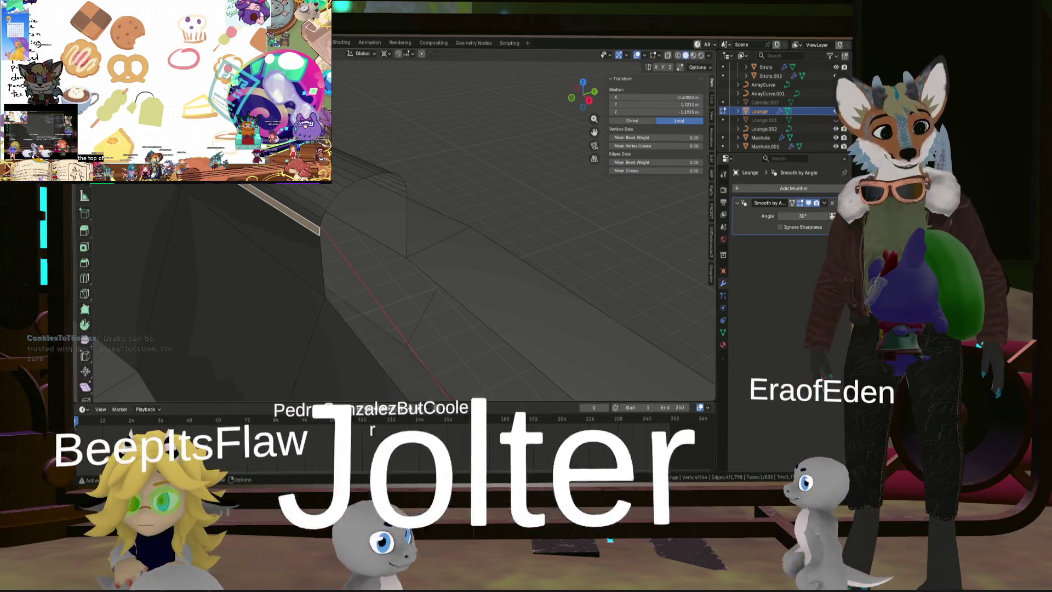
Step: Select the first open rail-end edge loop and fill it with a cap face
{"action": "mouse_move", "coordinate": [395, 230]}
{"action": "middle_mouse_down"}
{"action": "mouse_move", "coordinate": [369, 173]}
{"action": "mouse_move", "coordinate": [329, 181]}
{"action": "mouse_move", "coordinate": [384, 187]}
{"action": "middle_mouse_up"}
{"action": "left_click", "coordinate": [384, 188]}
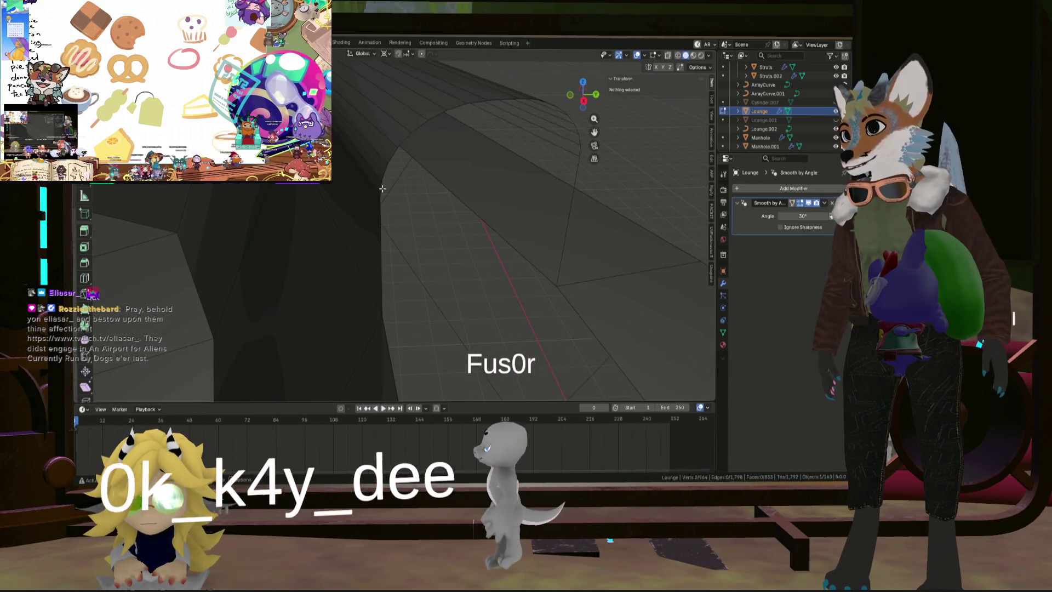
{"action": "left_click", "coordinate": [395, 165]}
{"action": "scroll", "coordinate": [406, 156], "scroll_direction": "up", "scroll_amount": 2}
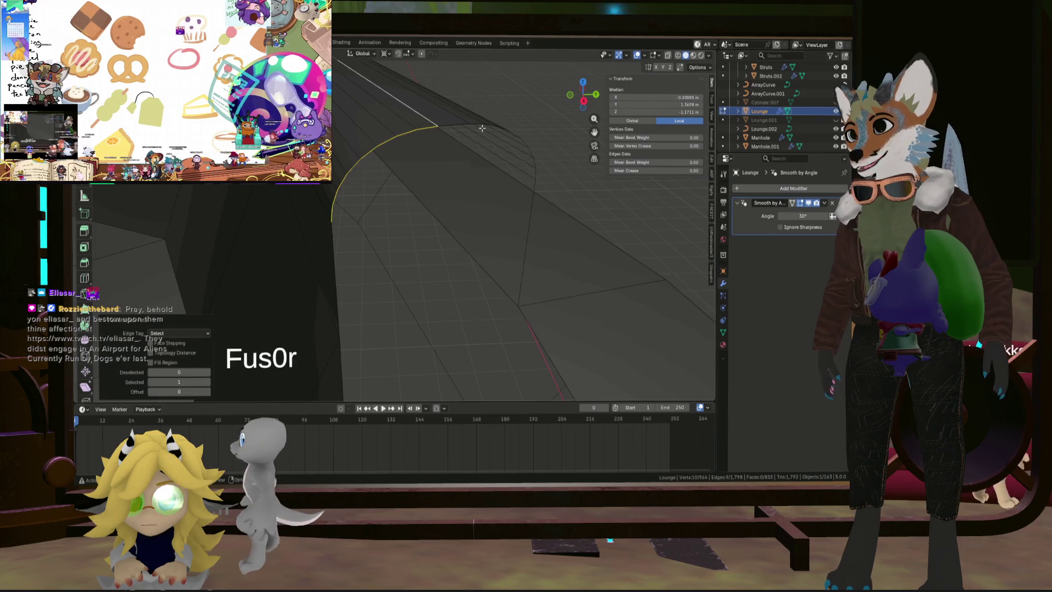
{"action": "left_click", "coordinate": [459, 134], "text": "shift"}
{"action": "middle_click_drag", "start_coordinate": [459, 133], "coordinate": [448, 139], "text": "shift"}
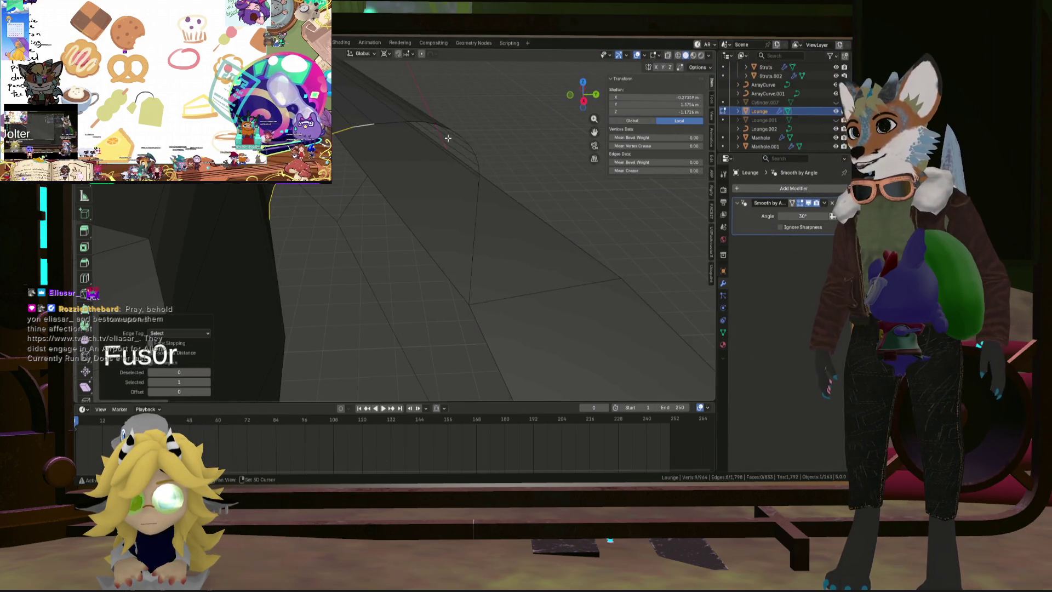
{"action": "key", "text": "f"}
{"action": "mouse_move", "coordinate": [469, 176]}
{"action": "middle_mouse_down"}
{"action": "mouse_move", "coordinate": [340, 274]}
{"action": "mouse_move", "coordinate": [503, 164]}
{"action": "mouse_move", "coordinate": [376, 158]}
{"action": "middle_mouse_up"}
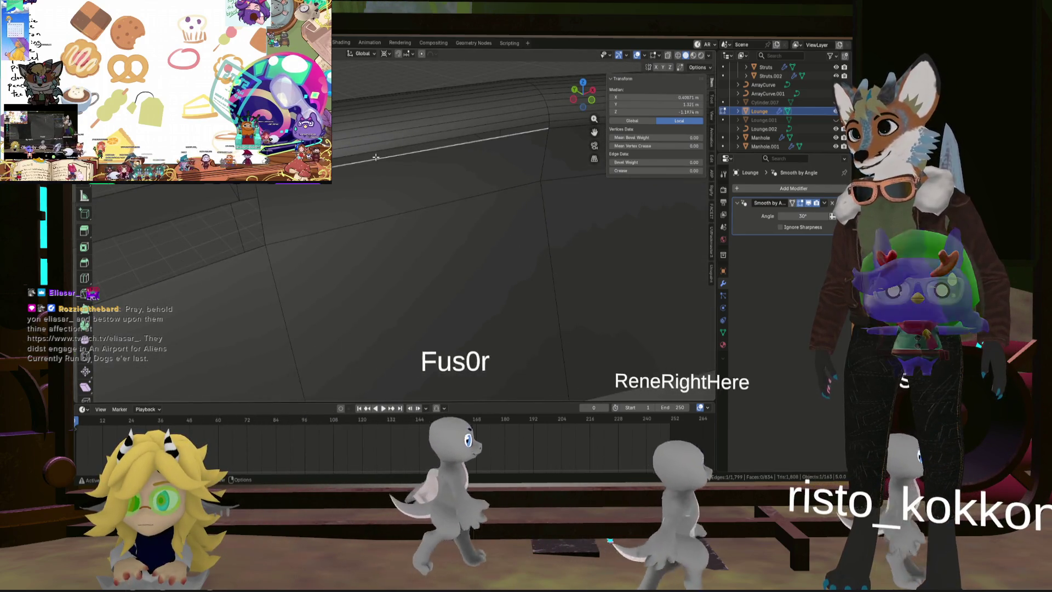
Step: Fill a face from the upper rim edge and select the edge path around the other rail end
{"action": "left_click", "coordinate": [428, 153]}
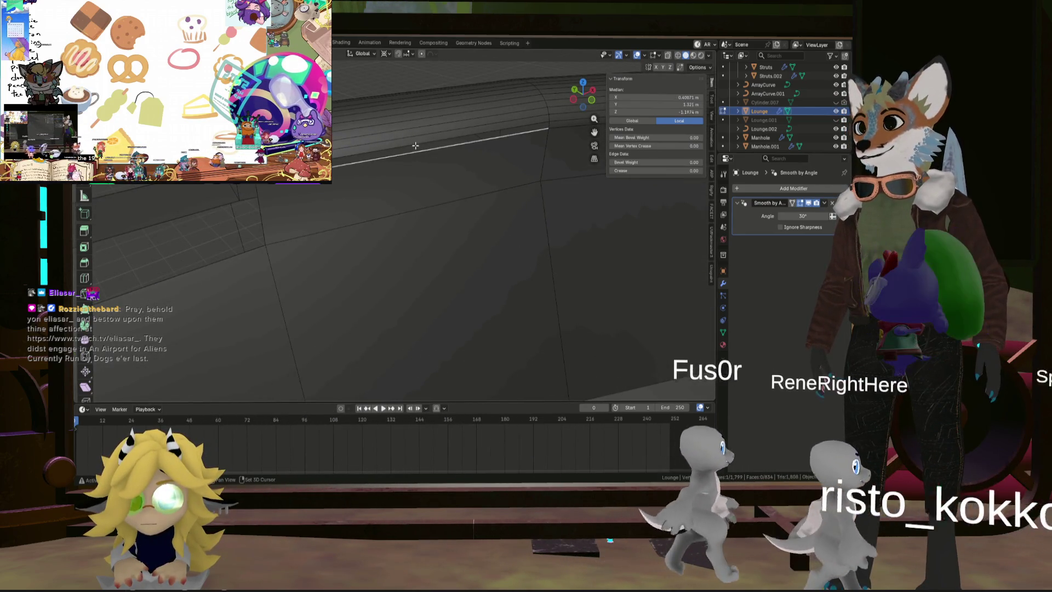
{"action": "key", "text": "f"}
{"action": "middle_click_drag", "start_coordinate": [427, 153], "coordinate": [296, 193]}
{"action": "left_click", "coordinate": [295, 194]}
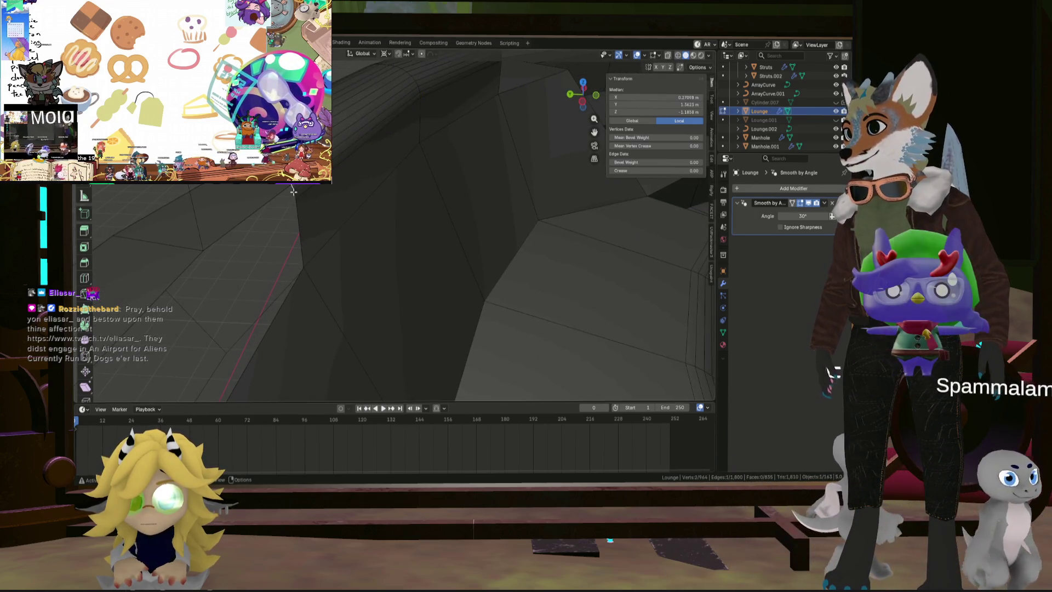
{"action": "left_click", "coordinate": [294, 193], "text": "ctrl"}
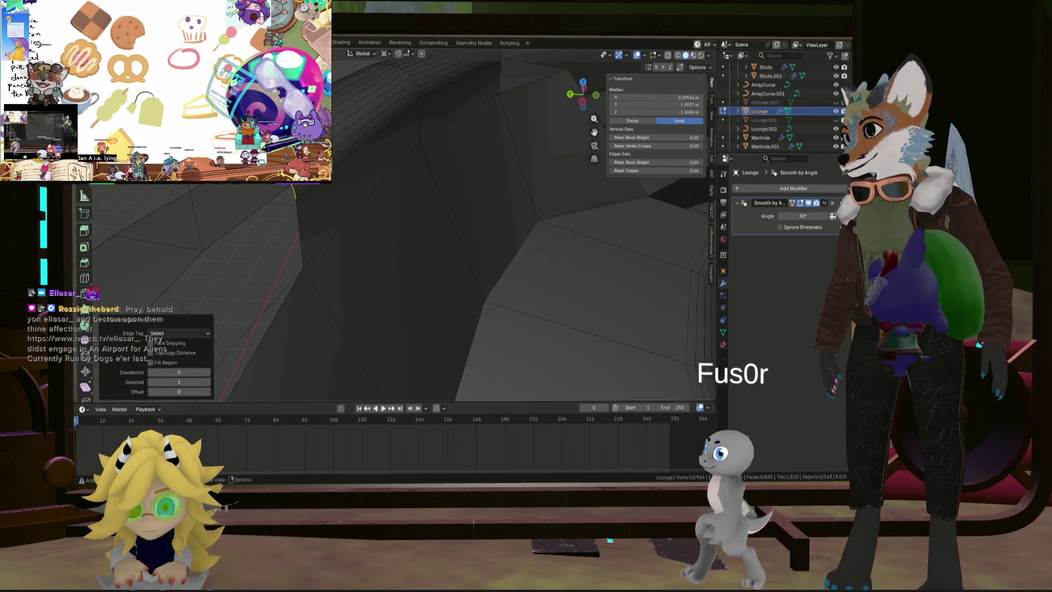
{"action": "mouse_move", "coordinate": [295, 192]}
{"action": "middle_mouse_down"}
{"action": "mouse_move", "coordinate": [350, 148]}
{"action": "mouse_move", "coordinate": [383, 164]}
{"action": "middle_mouse_up"}
Step: Check the capped rail ends and clear the selection
{"action": "left_click", "coordinate": [416, 247]}
{"action": "left_click", "coordinate": [383, 240]}
{"action": "scroll", "coordinate": [392, 148], "scroll_direction": "down", "scroll_amount": 5}
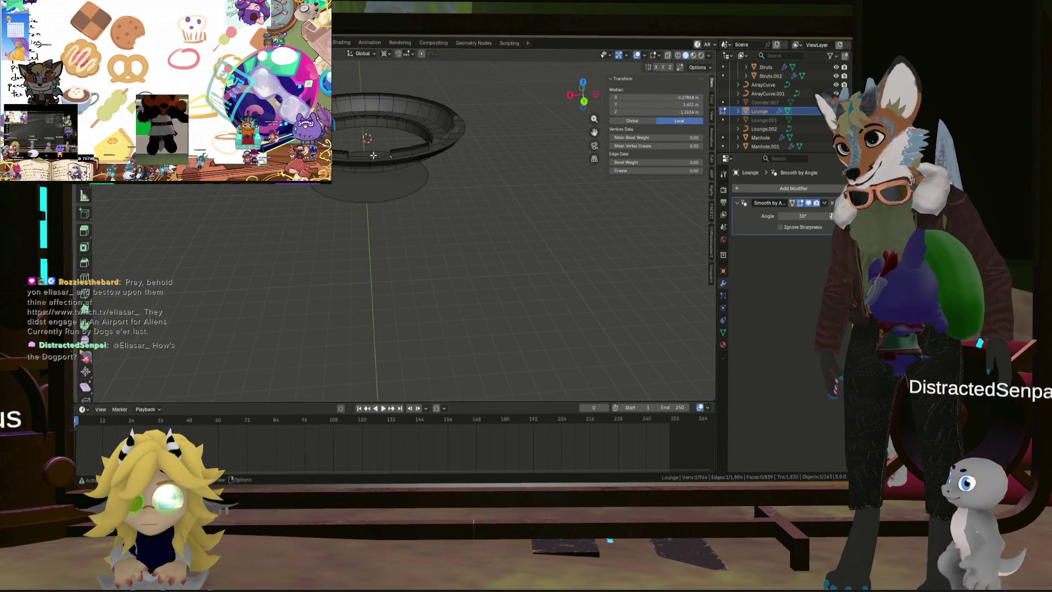
{"action": "mouse_move", "coordinate": [391, 175]}
{"action": "middle_mouse_down"}
{"action": "mouse_move", "coordinate": [391, 148]}
{"action": "mouse_move", "coordinate": [453, 169]}
{"action": "middle_mouse_up"}
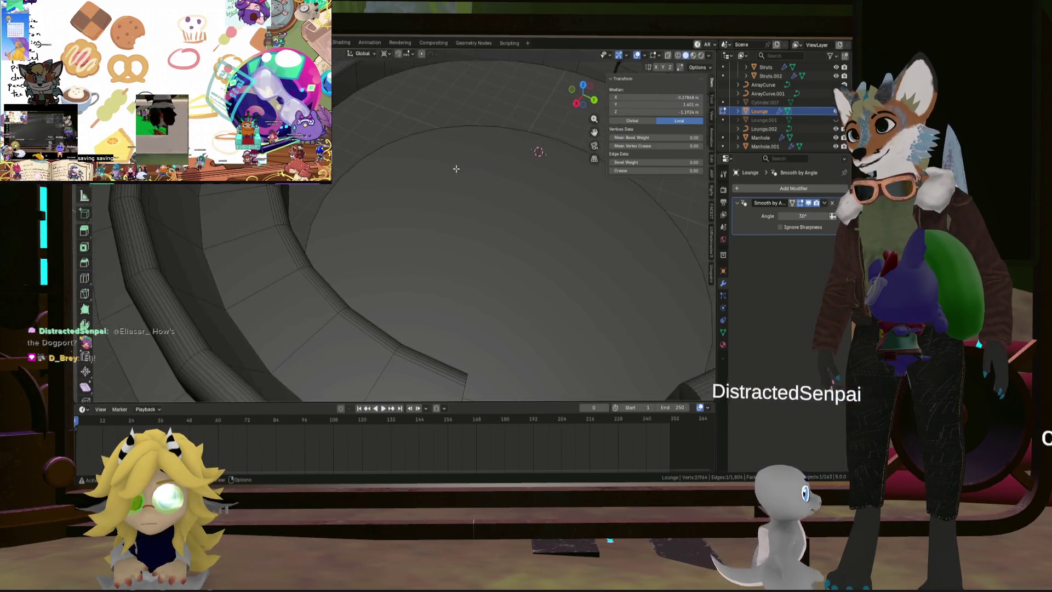
{"action": "scroll", "coordinate": [446, 172], "scroll_direction": "down", "scroll_amount": 3}
{"action": "key", "text": "alt+a"}
{"action": "scroll", "coordinate": [425, 208], "scroll_direction": "up", "scroll_amount": 2}
{"action": "middle_click_drag", "start_coordinate": [424, 208], "coordinate": [403, 213]}
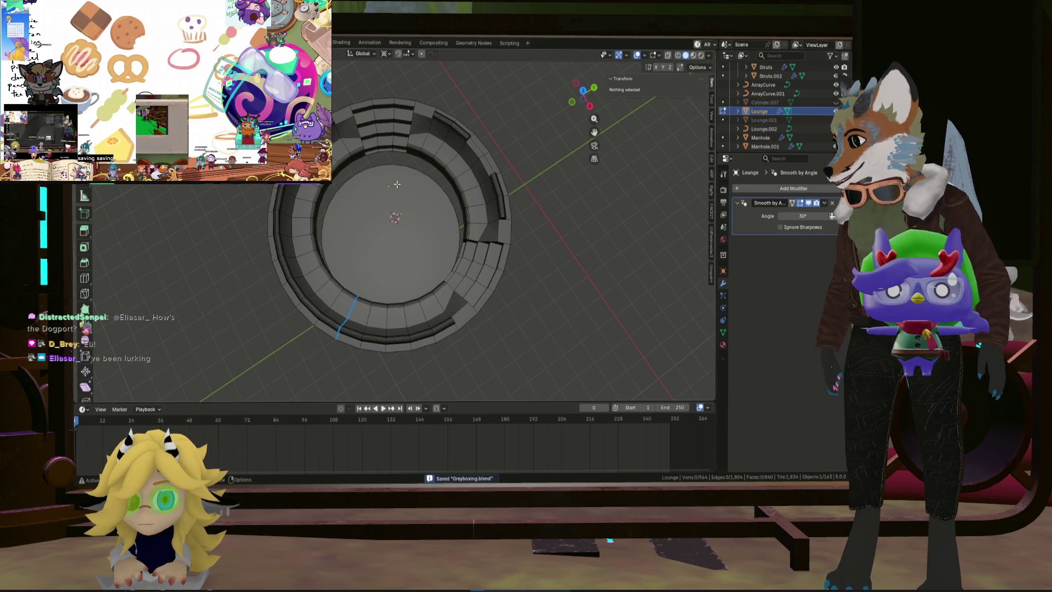
Step: Select the pit floor face and move it to Z -1.7491
{"action": "mouse_move", "coordinate": [408, 197]}
{"action": "middle_mouse_down"}
{"action": "mouse_move", "coordinate": [439, 203]}
{"action": "mouse_move", "coordinate": [443, 185]}
{"action": "middle_mouse_up"}
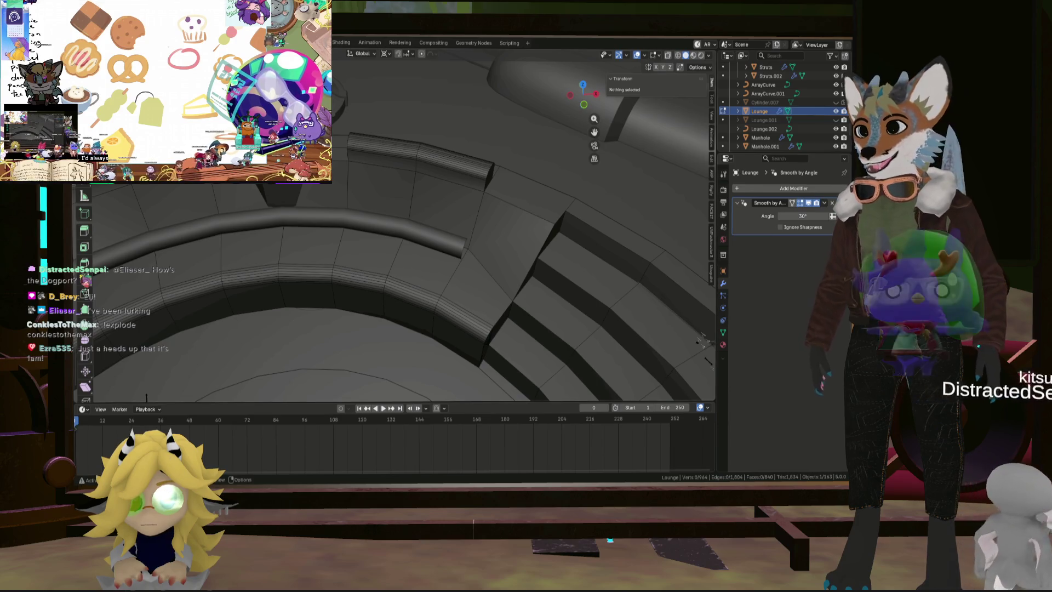
{"action": "mouse_move", "coordinate": [417, 307]}
{"action": "middle_mouse_down"}
{"action": "mouse_move", "coordinate": [440, 327]}
{"action": "mouse_move", "coordinate": [398, 241]}
{"action": "mouse_move", "coordinate": [481, 271]}
{"action": "mouse_move", "coordinate": [450, 271]}
{"action": "middle_mouse_up"}
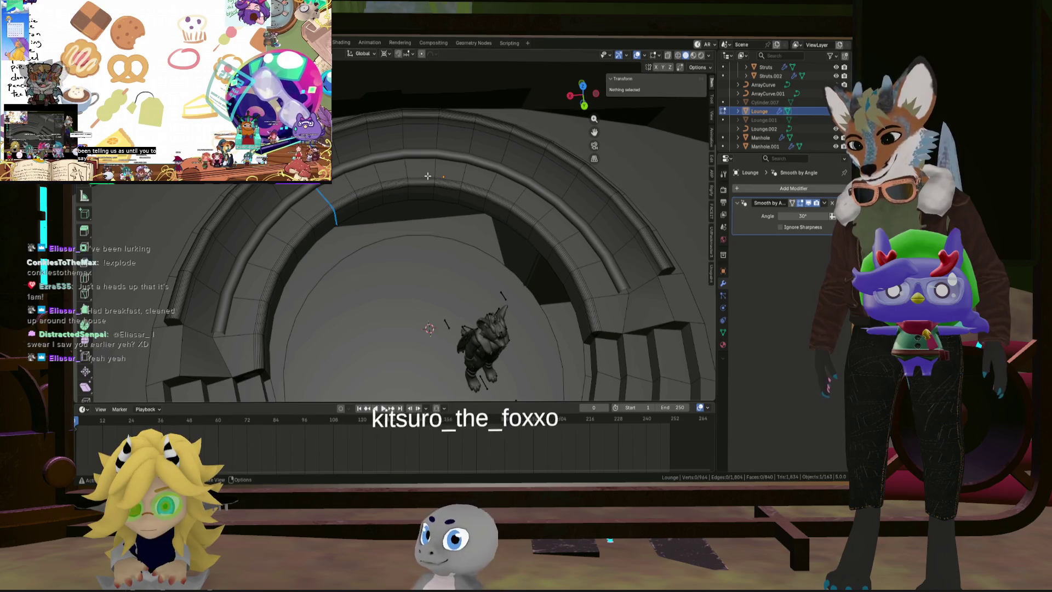
{"action": "left_click", "coordinate": [407, 287]}
{"action": "key", "text": "alt+a"}
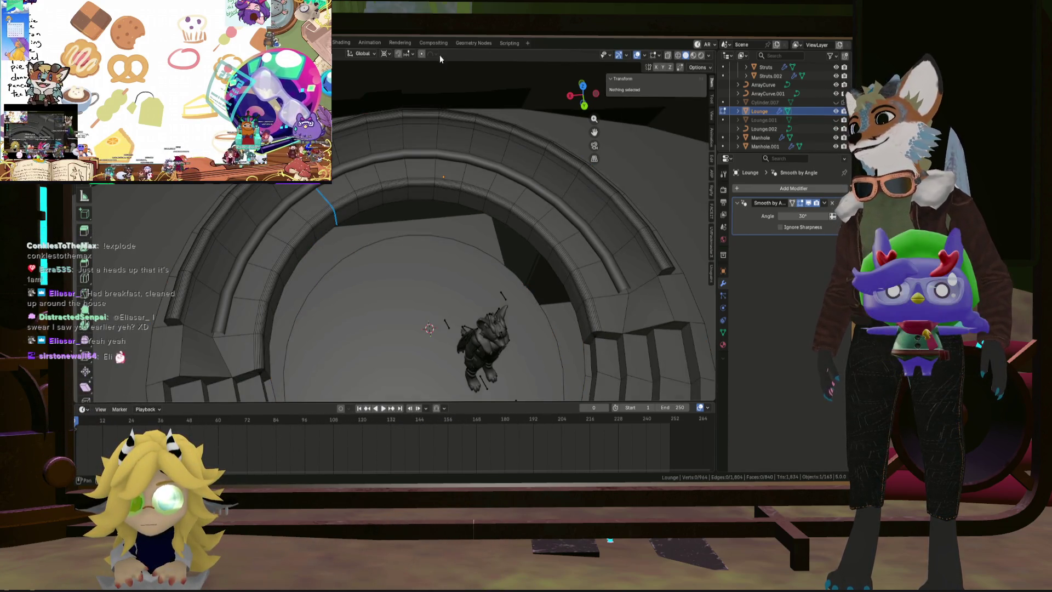
{"action": "left_click", "coordinate": [410, 240]}
{"action": "mouse_move", "coordinate": [410, 240]}
{"action": "middle_mouse_down"}
{"action": "mouse_move", "coordinate": [424, 269]}
{"action": "mouse_move", "coordinate": [436, 203]}
{"action": "mouse_move", "coordinate": [406, 140]}
{"action": "mouse_move", "coordinate": [452, 169]}
{"action": "middle_mouse_up"}
{"action": "left_click", "coordinate": [423, 263]}
{"action": "scroll", "coordinate": [435, 203], "scroll_direction": "down", "scroll_amount": 2}
{"action": "scroll", "coordinate": [439, 189], "scroll_direction": "up", "scroll_amount": 3}
{"action": "scroll", "coordinate": [417, 109], "scroll_direction": "up", "scroll_amount": 2}
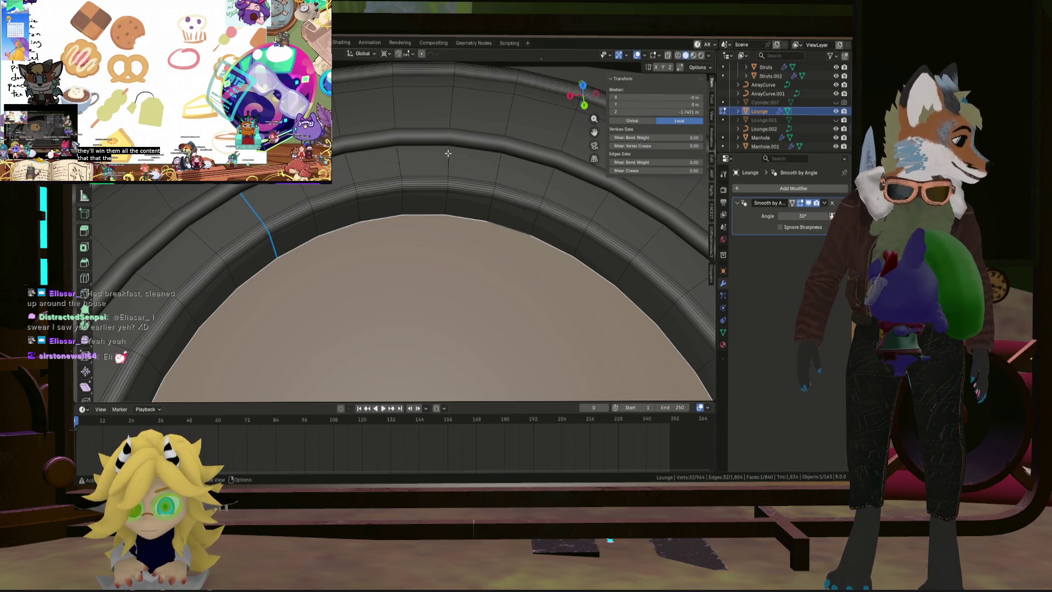
{"action": "mouse_move", "coordinate": [415, 155]}
{"action": "middle_mouse_down"}
{"action": "mouse_move", "coordinate": [426, 164]}
{"action": "mouse_move", "coordinate": [408, 172]}
{"action": "mouse_move", "coordinate": [396, 198]}
{"action": "mouse_move", "coordinate": [559, 184]}
{"action": "middle_mouse_up"}
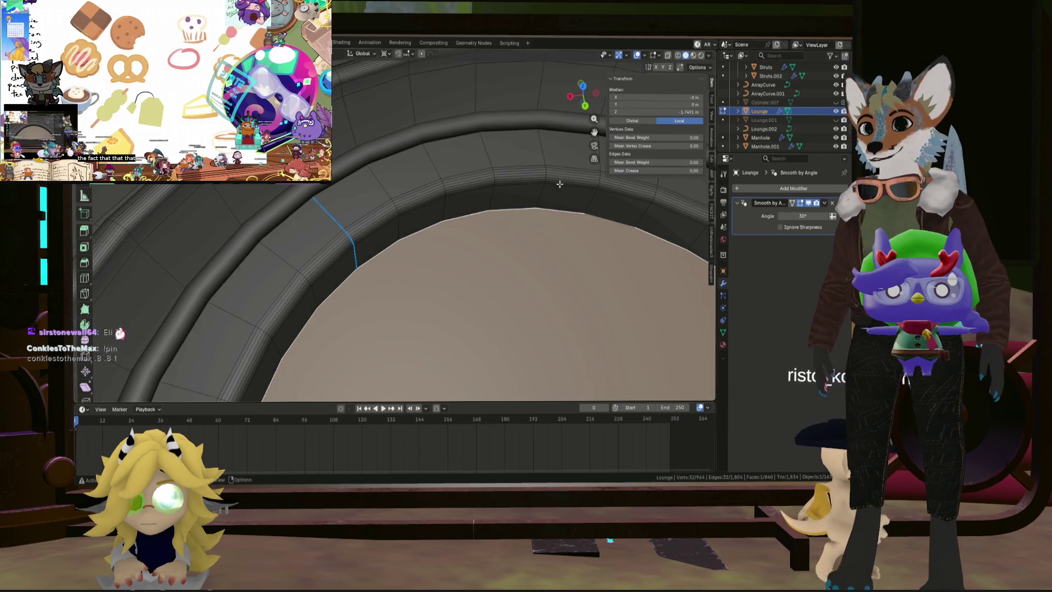
Step: Add a Bevel modifier to the Lounge from the Generate modifier list
{"action": "left_click", "coordinate": [768, 189]}
{"action": "mouse_move", "coordinate": [767, 188]}
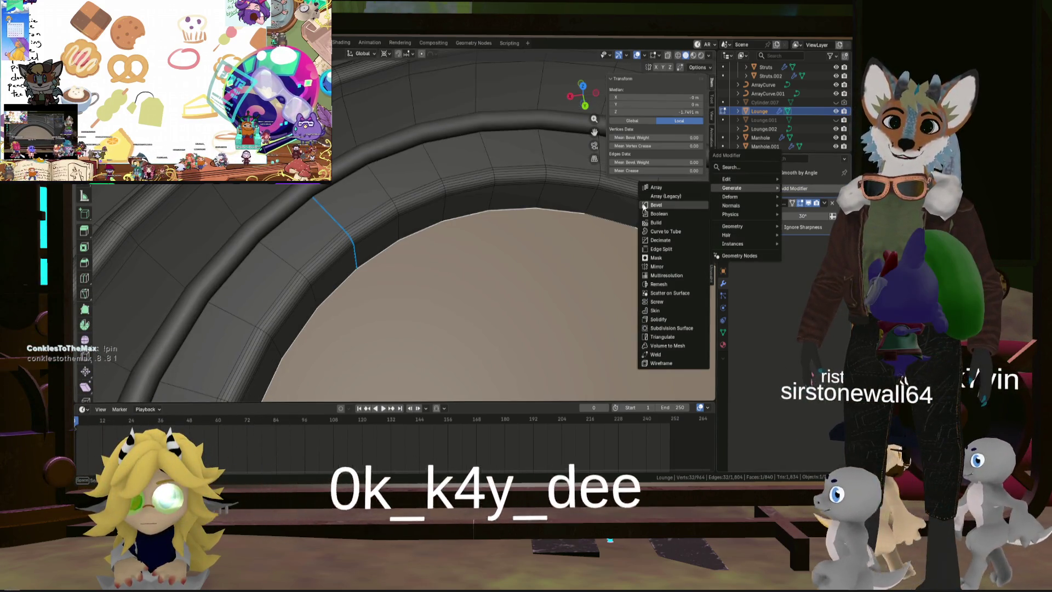
{"action": "left_click", "coordinate": [645, 205]}
{"action": "mouse_move", "coordinate": [493, 214]}
{"action": "middle_mouse_down"}
{"action": "mouse_move", "coordinate": [321, 212]}
{"action": "mouse_move", "coordinate": [353, 170]}
{"action": "middle_mouse_up"}
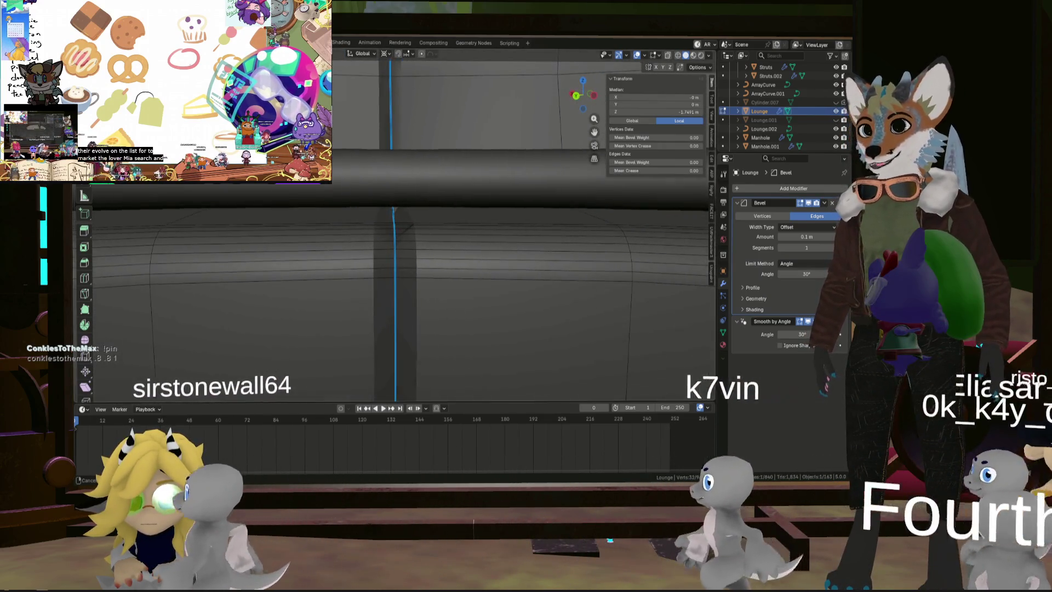
Step: Set the Lounge bevel amount to 0.004 m with 4 segments, then switch to Object Mode
{"action": "left_click", "coordinate": [798, 236]}
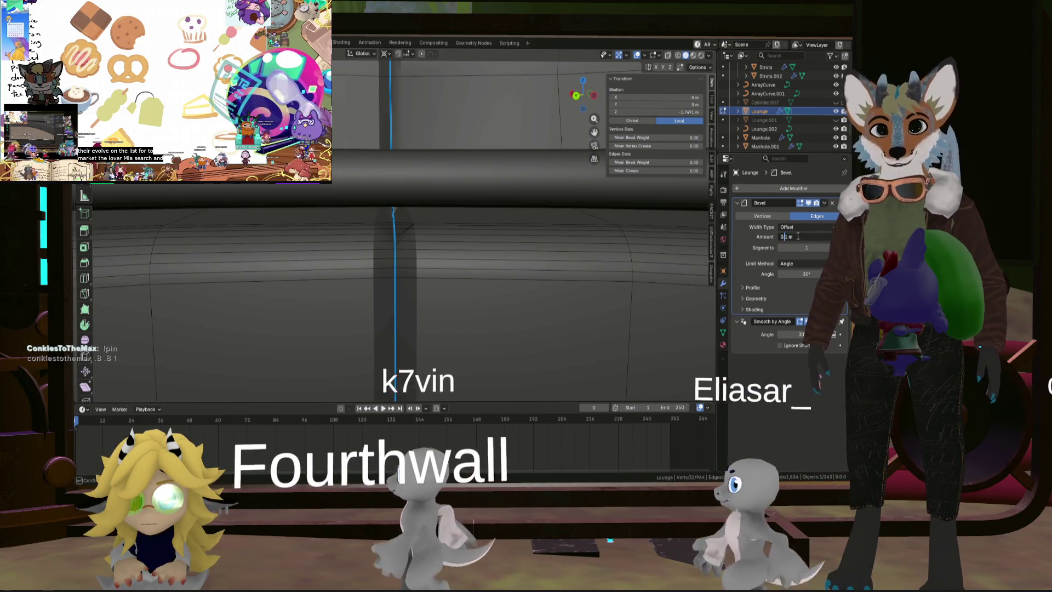
{"action": "type", "text": "00"}
{"action": "key", "text": "Return"}
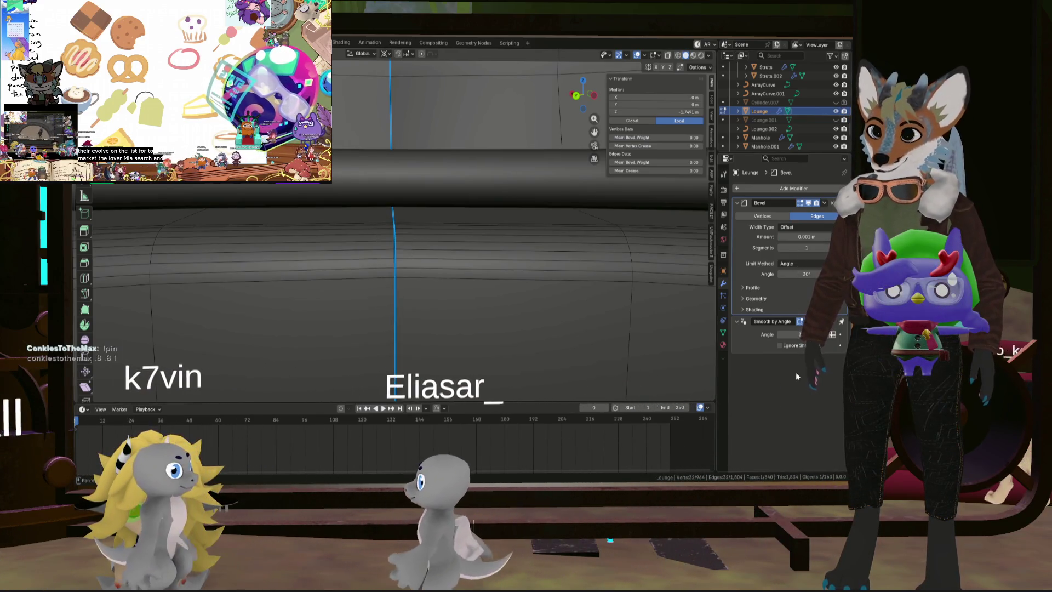
{"action": "left_click", "coordinate": [791, 236]}
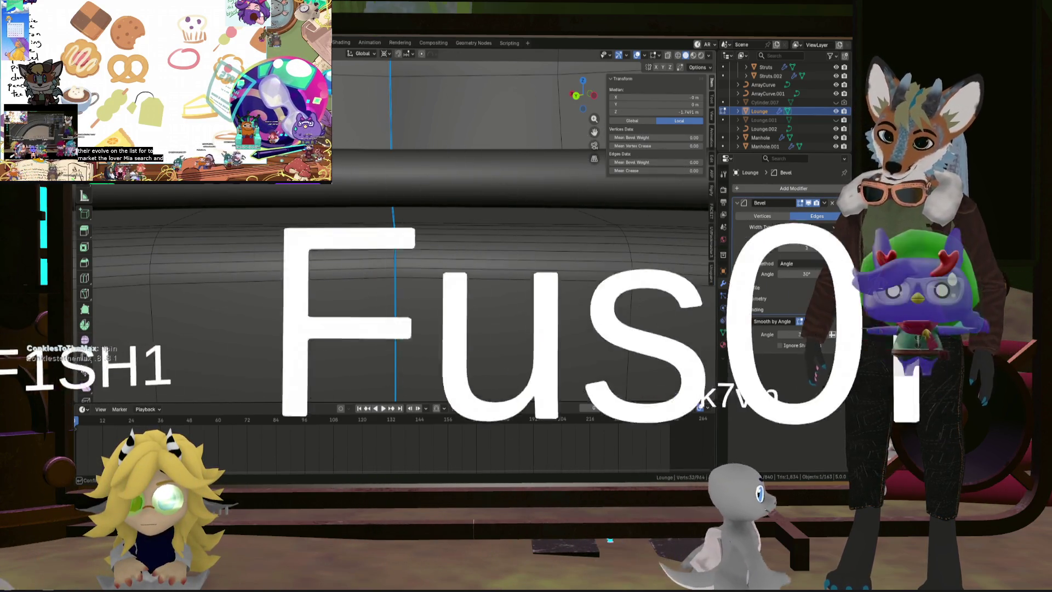
{"action": "key", "text": "Return"}
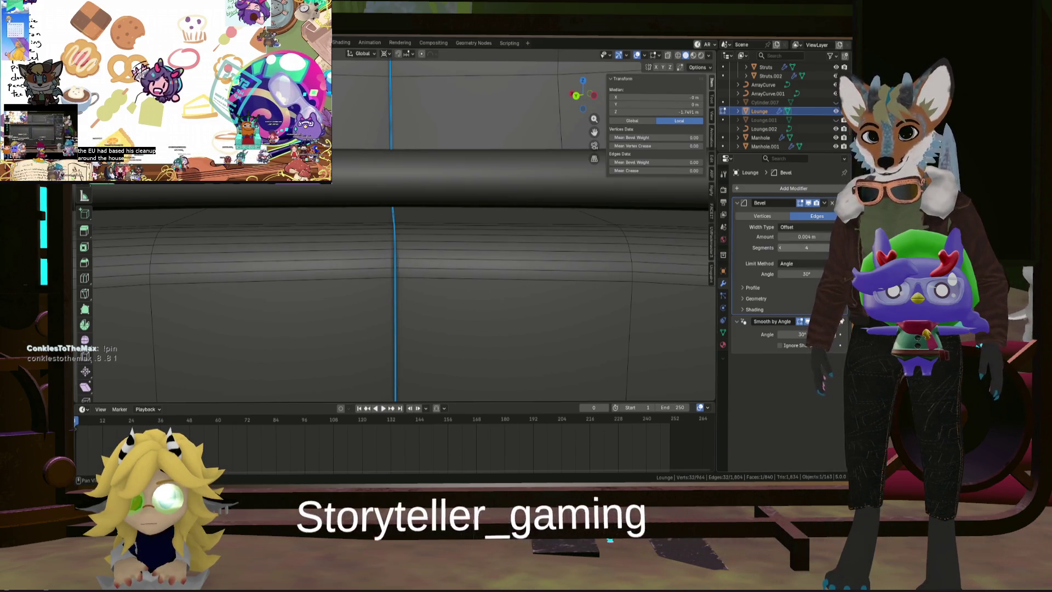
{"action": "key", "text": "Tab"}
{"action": "scroll", "coordinate": [554, 291], "scroll_direction": "down", "scroll_amount": 3}
{"action": "mouse_move", "coordinate": [553, 290]}
{"action": "middle_mouse_down"}
{"action": "mouse_move", "coordinate": [548, 281]}
{"action": "mouse_move", "coordinate": [528, 307]}
{"action": "mouse_move", "coordinate": [579, 289]}
{"action": "mouse_move", "coordinate": [488, 273]}
{"action": "mouse_move", "coordinate": [502, 250]}
{"action": "mouse_move", "coordinate": [491, 270]}
{"action": "mouse_move", "coordinate": [547, 282]}
{"action": "mouse_move", "coordinate": [525, 276]}
{"action": "mouse_move", "coordinate": [430, 305]}
{"action": "mouse_move", "coordinate": [514, 271]}
{"action": "mouse_move", "coordinate": [510, 263]}
{"action": "middle_mouse_up"}
Step: Change the Lounge Bevel amount to 0.01 m
{"action": "scroll", "coordinate": [523, 271], "scroll_direction": "up", "scroll_amount": 5}
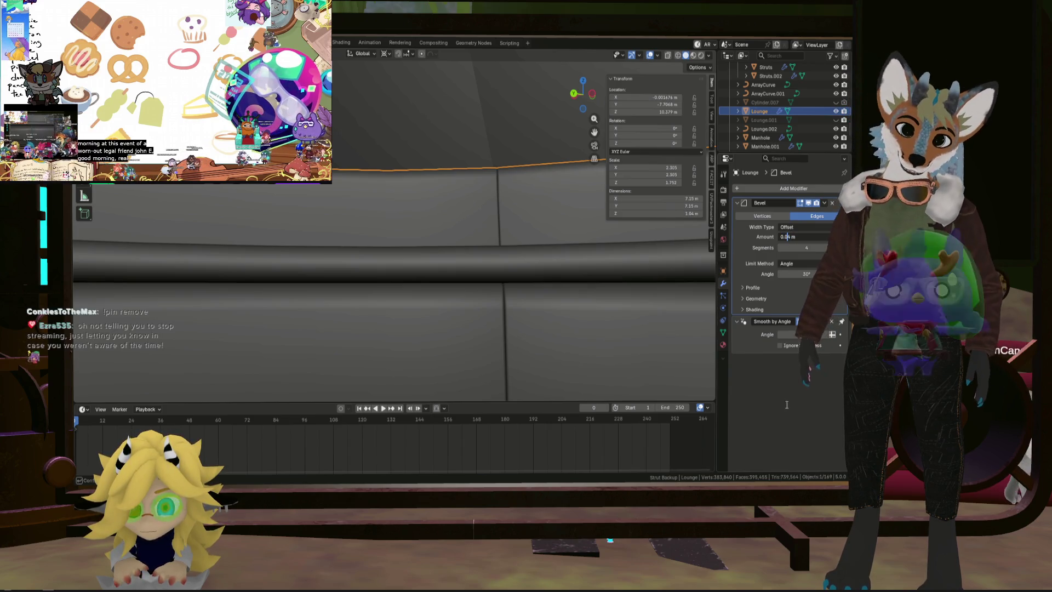
{"action": "mouse_move", "coordinate": [570, 340]}
{"action": "middle_mouse_down"}
{"action": "mouse_move", "coordinate": [530, 324]}
{"action": "mouse_move", "coordinate": [585, 352]}
{"action": "mouse_move", "coordinate": [559, 323]}
{"action": "middle_mouse_up"}
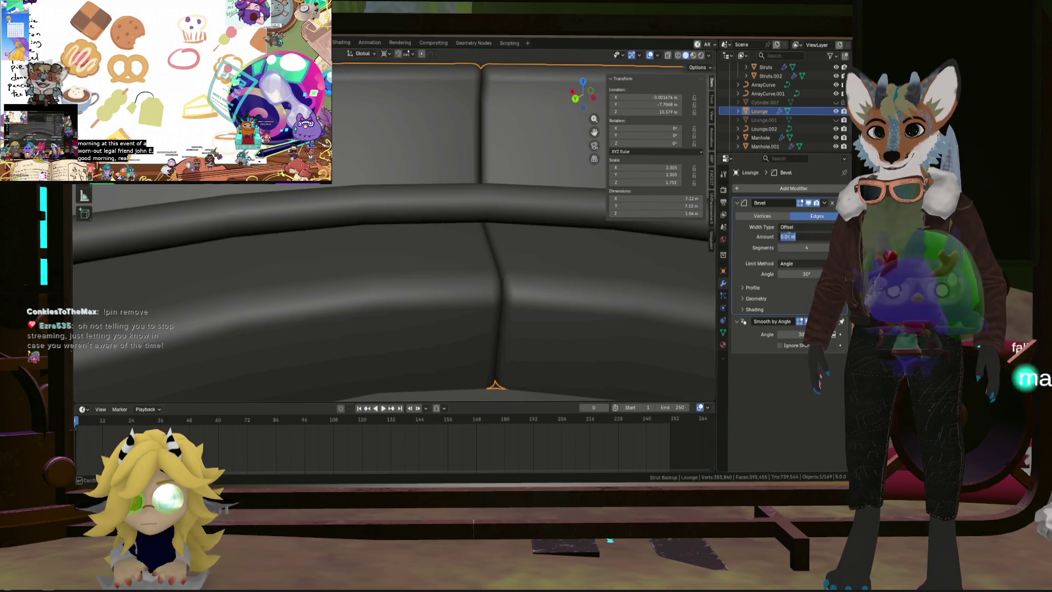
{"action": "key", "text": "Return"}
{"action": "mouse_move", "coordinate": [515, 307]}
{"action": "middle_mouse_down"}
{"action": "mouse_move", "coordinate": [476, 277]}
{"action": "mouse_move", "coordinate": [486, 316]}
{"action": "mouse_move", "coordinate": [549, 355]}
{"action": "mouse_move", "coordinate": [498, 318]}
{"action": "middle_mouse_up"}
Step: Inspect the bevelled seating tiers and put the Lounge mesh back in Edit Mode
{"action": "scroll", "coordinate": [487, 317], "scroll_direction": "down", "scroll_amount": 5}
{"action": "scroll", "coordinate": [476, 275], "scroll_direction": "up", "scroll_amount": 5}
{"action": "mouse_move", "coordinate": [475, 277]}
{"action": "middle_mouse_down"}
{"action": "mouse_move", "coordinate": [453, 252]}
{"action": "mouse_move", "coordinate": [452, 209]}
{"action": "mouse_move", "coordinate": [489, 288]}
{"action": "mouse_move", "coordinate": [587, 343]}
{"action": "mouse_move", "coordinate": [511, 240]}
{"action": "middle_mouse_up"}
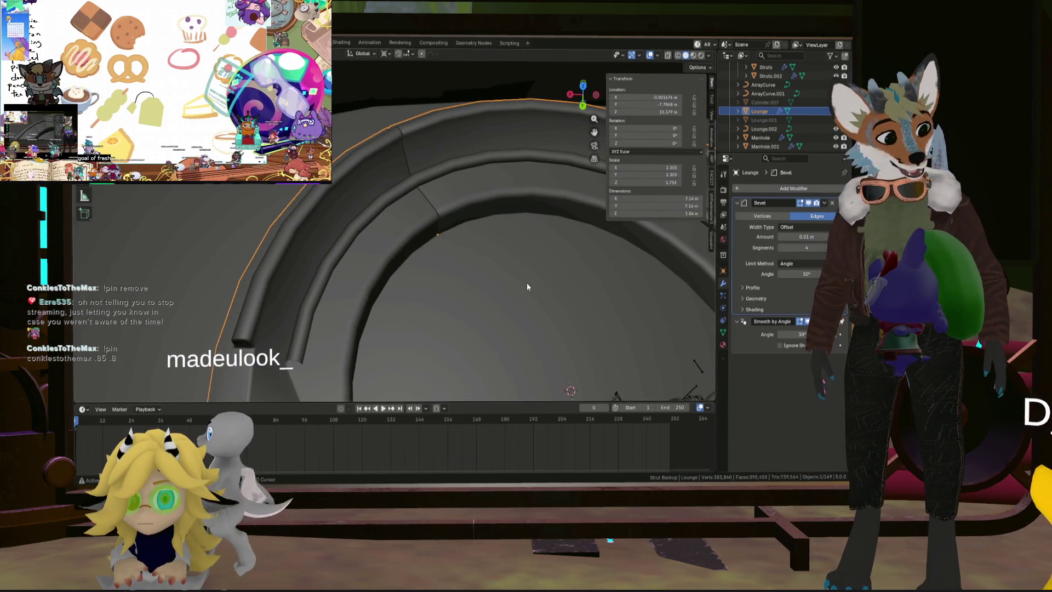
{"action": "middle_click_drag", "start_coordinate": [527, 282], "coordinate": [551, 255]}
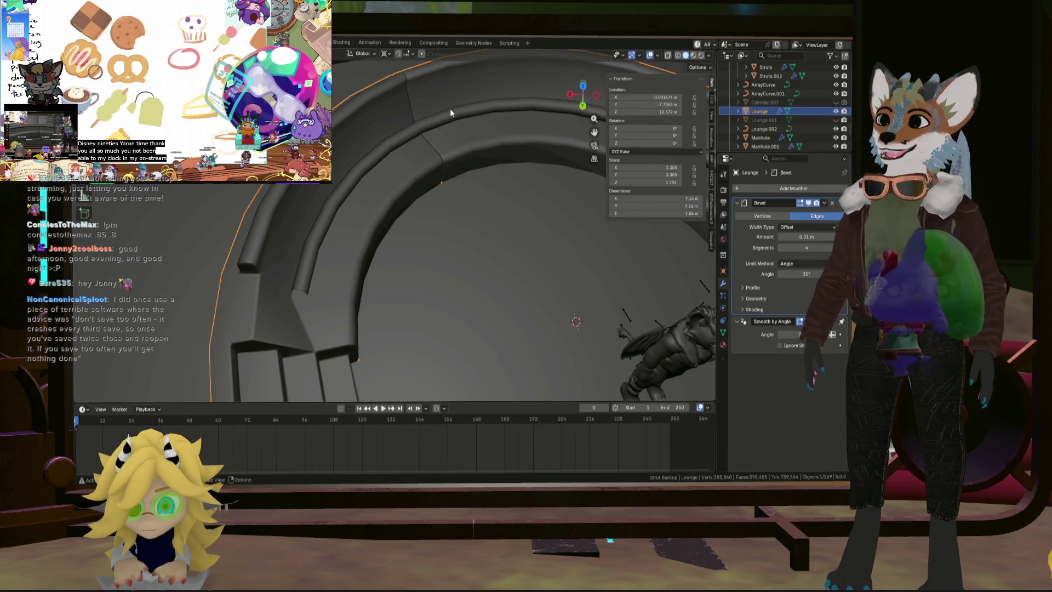
{"action": "key", "text": "Tab"}
{"action": "mouse_move", "coordinate": [495, 171]}
{"action": "middle_mouse_down"}
{"action": "mouse_move", "coordinate": [365, 127]}
{"action": "mouse_move", "coordinate": [376, 163]}
{"action": "middle_mouse_up"}
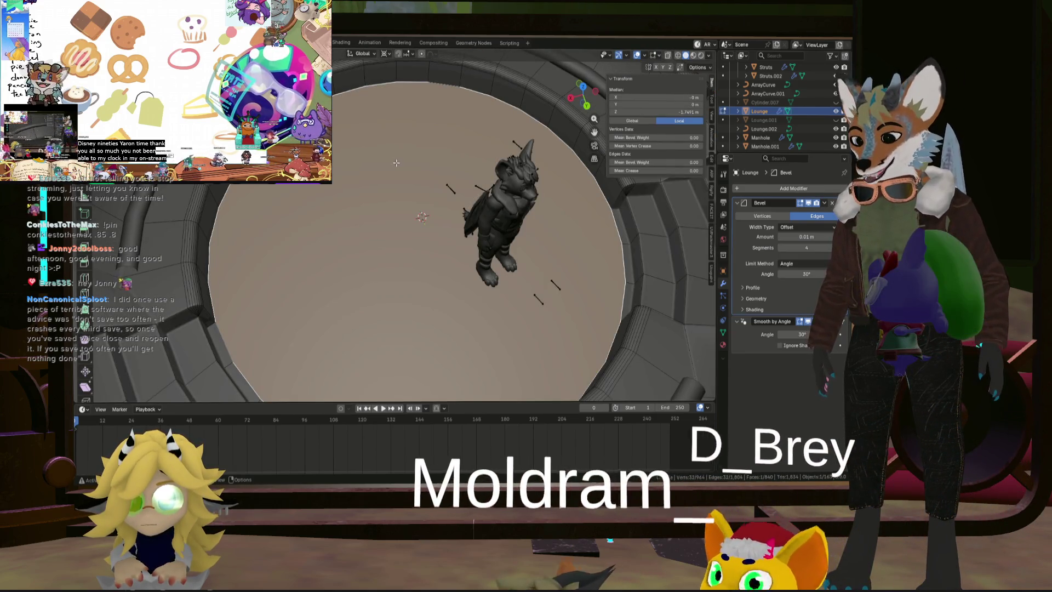
Step: Scale the pit floor about 1.31 times in X and Y only, then return to Object Mode
{"action": "key", "text": "s"}
{"action": "key", "text": "shift+z"}
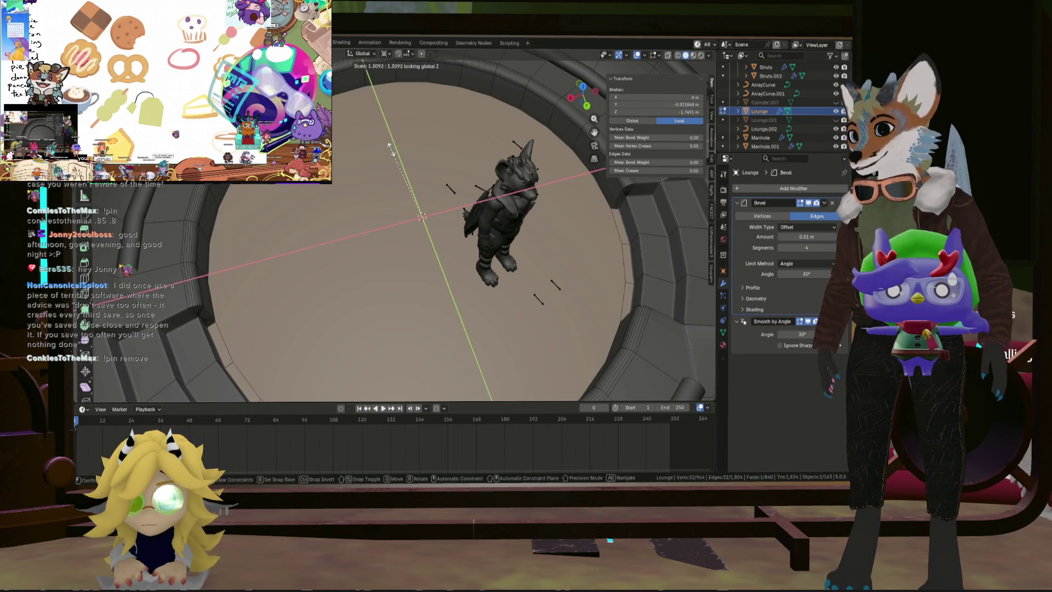
{"action": "key", "text": "Tab"}
{"action": "scroll", "coordinate": [391, 149], "scroll_direction": "down", "scroll_amount": 3}
{"action": "mouse_move", "coordinate": [393, 153]}
{"action": "middle_mouse_down"}
{"action": "mouse_move", "coordinate": [389, 136]}
{"action": "mouse_move", "coordinate": [336, 87]}
{"action": "mouse_move", "coordinate": [360, 212]}
{"action": "mouse_move", "coordinate": [422, 204]}
{"action": "middle_mouse_up"}
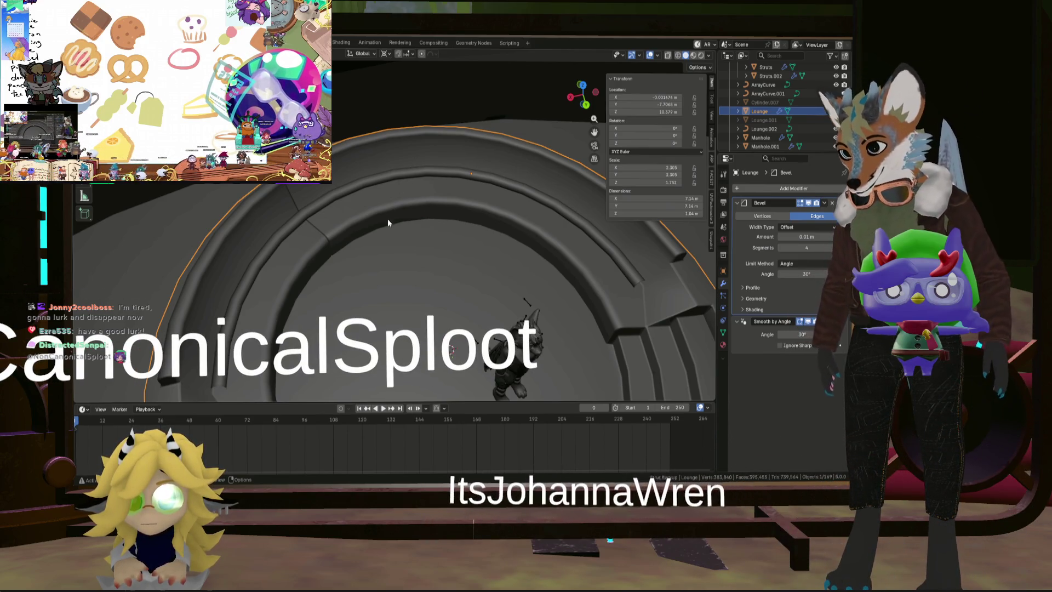
Step: Orbit around the beveled Lounge rings and steps, then enter Edit Mode on the mesh
{"action": "mouse_move", "coordinate": [424, 229]}
{"action": "middle_mouse_down", "text": "shift"}
{"action": "mouse_move", "coordinate": [423, 248]}
{"action": "mouse_move", "coordinate": [477, 269]}
{"action": "mouse_move", "coordinate": [460, 245]}
{"action": "mouse_move", "coordinate": [313, 211]}
{"action": "mouse_move", "coordinate": [336, 189]}
{"action": "middle_mouse_up", "text": "shift"}
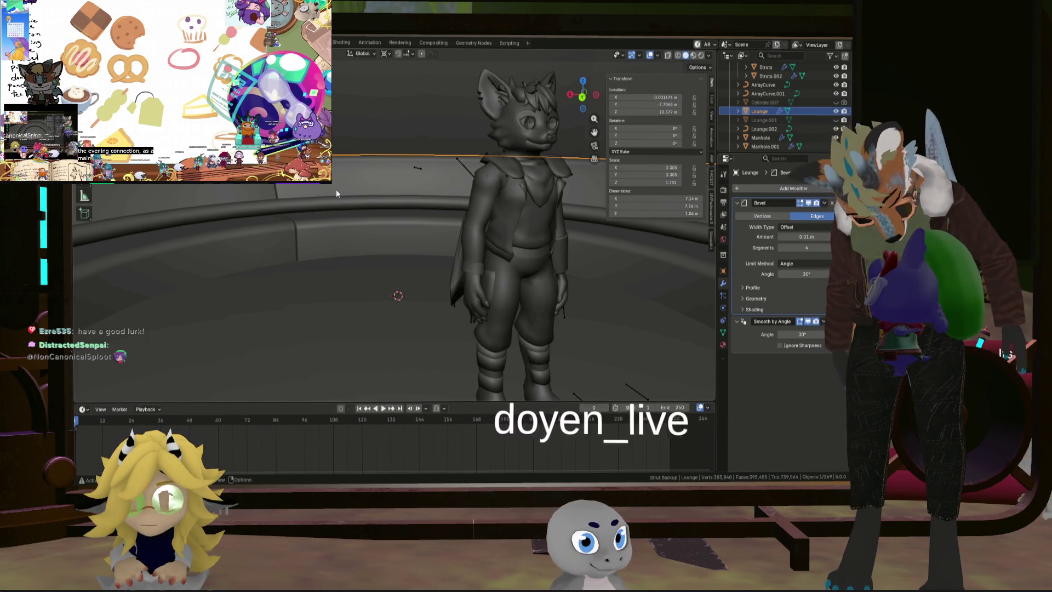
{"action": "mouse_move", "coordinate": [375, 194]}
{"action": "middle_mouse_down"}
{"action": "mouse_move", "coordinate": [344, 205]}
{"action": "mouse_move", "coordinate": [421, 214]}
{"action": "mouse_move", "coordinate": [319, 214]}
{"action": "mouse_move", "coordinate": [323, 196]}
{"action": "mouse_move", "coordinate": [379, 233]}
{"action": "mouse_move", "coordinate": [390, 205]}
{"action": "mouse_move", "coordinate": [364, 246]}
{"action": "mouse_move", "coordinate": [391, 238]}
{"action": "mouse_move", "coordinate": [340, 230]}
{"action": "mouse_move", "coordinate": [399, 214]}
{"action": "mouse_move", "coordinate": [362, 226]}
{"action": "mouse_move", "coordinate": [399, 223]}
{"action": "middle_mouse_up"}
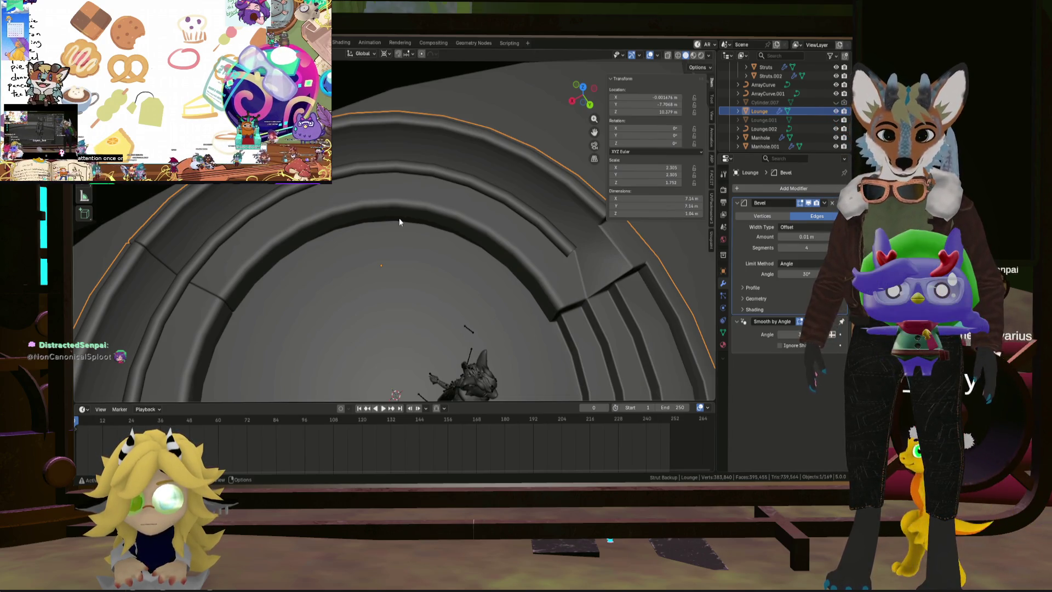
{"action": "mouse_move", "coordinate": [492, 253]}
{"action": "middle_mouse_down"}
{"action": "mouse_move", "coordinate": [419, 216]}
{"action": "mouse_move", "coordinate": [447, 214]}
{"action": "mouse_move", "coordinate": [435, 191]}
{"action": "mouse_move", "coordinate": [454, 218]}
{"action": "mouse_move", "coordinate": [498, 244]}
{"action": "mouse_move", "coordinate": [466, 240]}
{"action": "mouse_move", "coordinate": [557, 256]}
{"action": "mouse_move", "coordinate": [420, 250]}
{"action": "mouse_move", "coordinate": [447, 244]}
{"action": "mouse_move", "coordinate": [462, 226]}
{"action": "mouse_move", "coordinate": [458, 251]}
{"action": "mouse_move", "coordinate": [448, 226]}
{"action": "middle_mouse_up"}
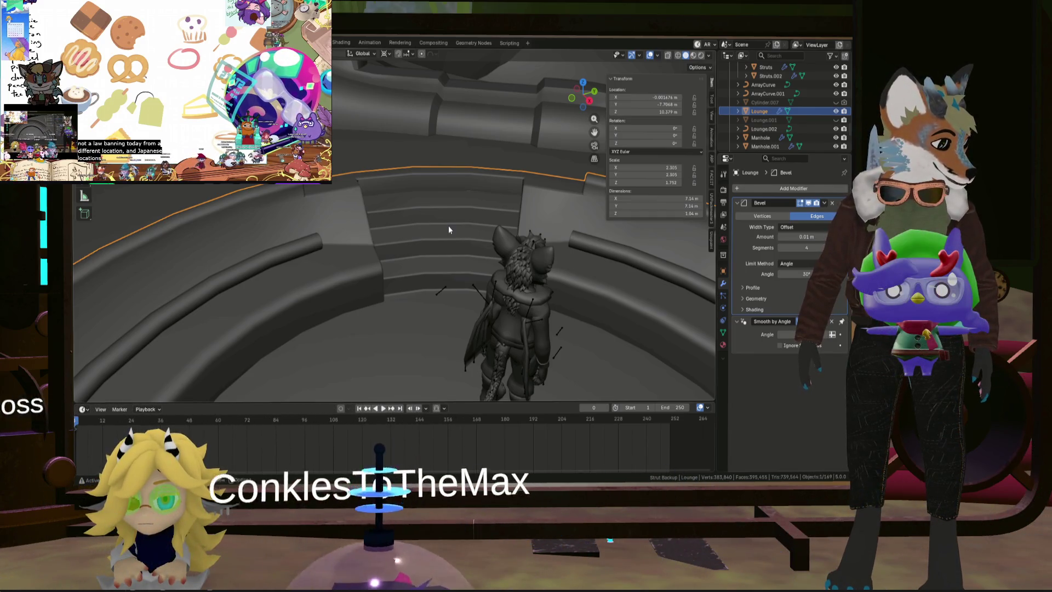
{"action": "mouse_move", "coordinate": [462, 252]}
{"action": "middle_mouse_down"}
{"action": "mouse_move", "coordinate": [413, 267]}
{"action": "mouse_move", "coordinate": [471, 241]}
{"action": "mouse_move", "coordinate": [346, 240]}
{"action": "mouse_move", "coordinate": [439, 264]}
{"action": "middle_mouse_up"}
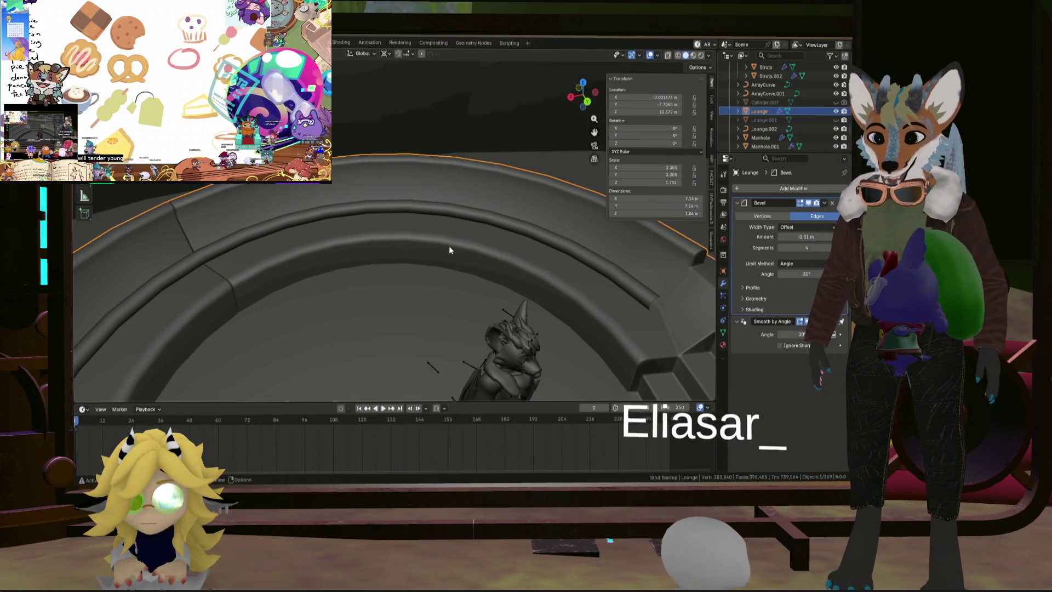
{"action": "key", "text": "Tab"}
Step: Select an edge loop across the inner ring's arch and move it about 0.045 m
{"action": "middle_click_drag", "start_coordinate": [352, 286], "coordinate": [325, 316]}
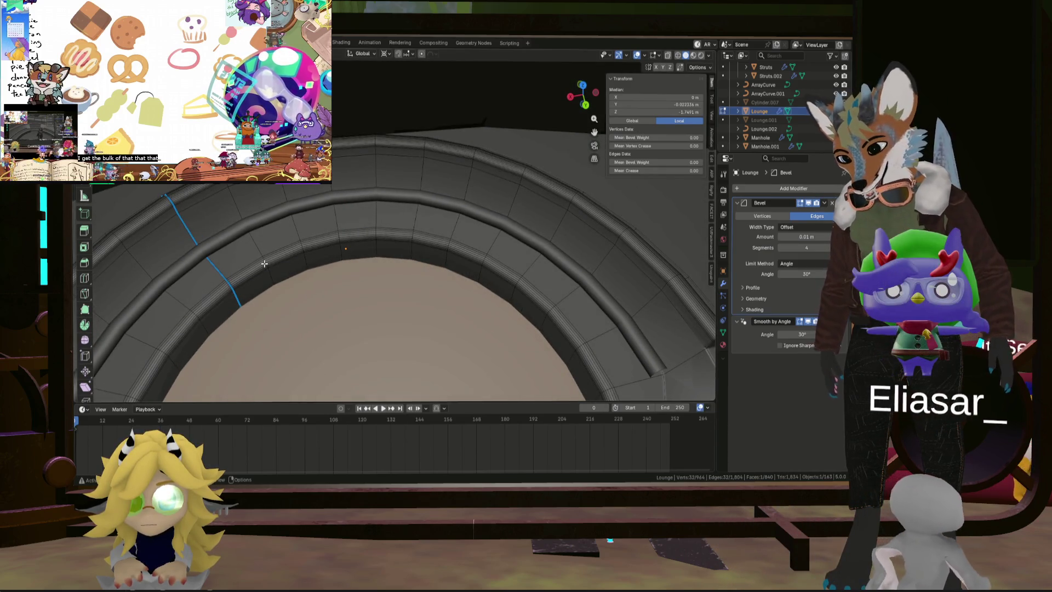
{"action": "left_click", "coordinate": [267, 257]}
{"action": "key", "text": "a"}
{"action": "key", "text": "alt+a"}
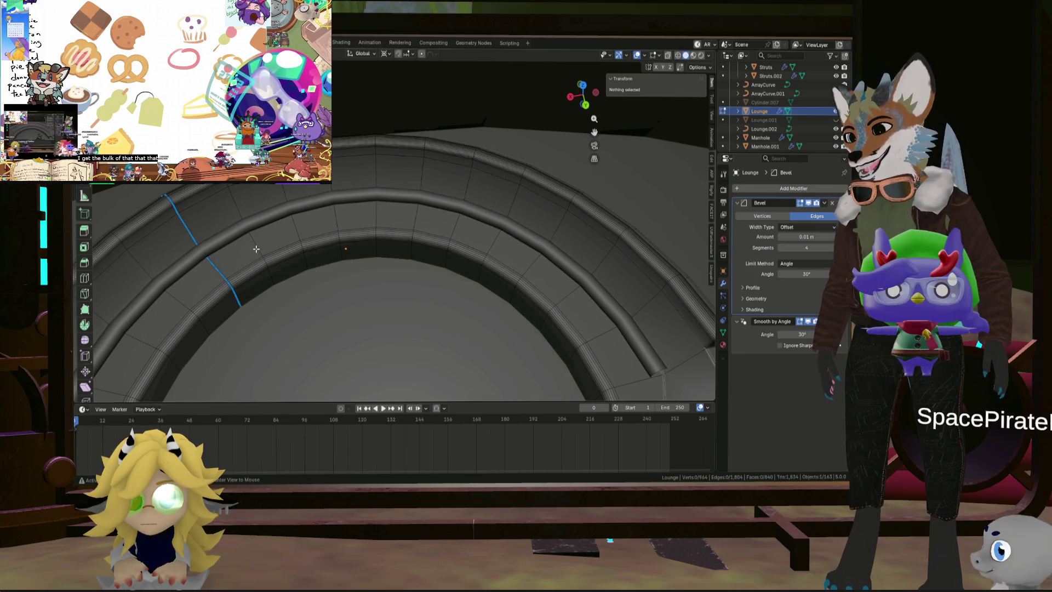
{"action": "left_click", "coordinate": [256, 251], "text": "alt"}
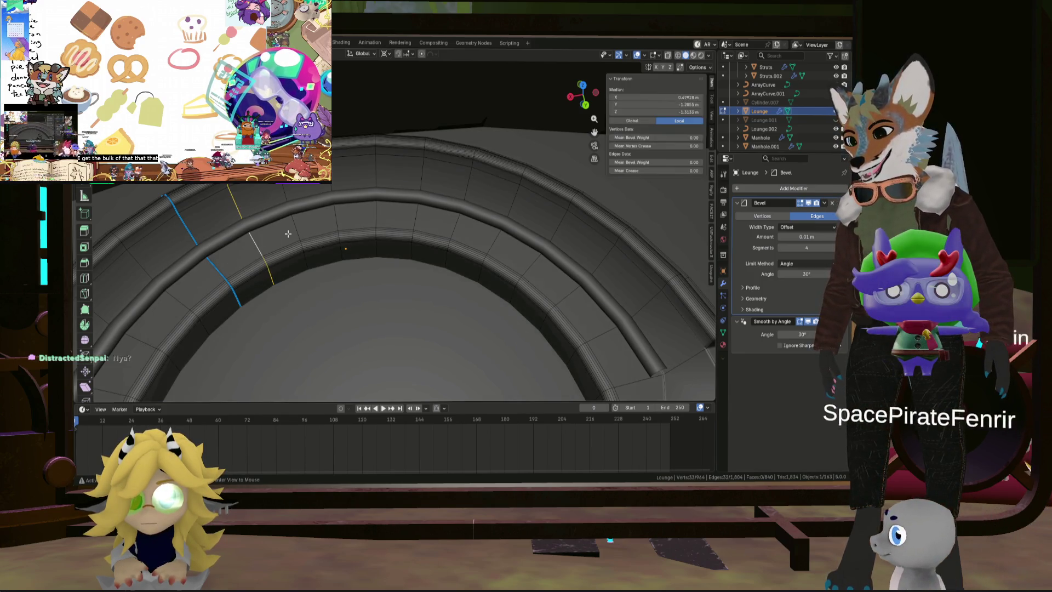
{"action": "left_click", "coordinate": [375, 211], "text": "alt"}
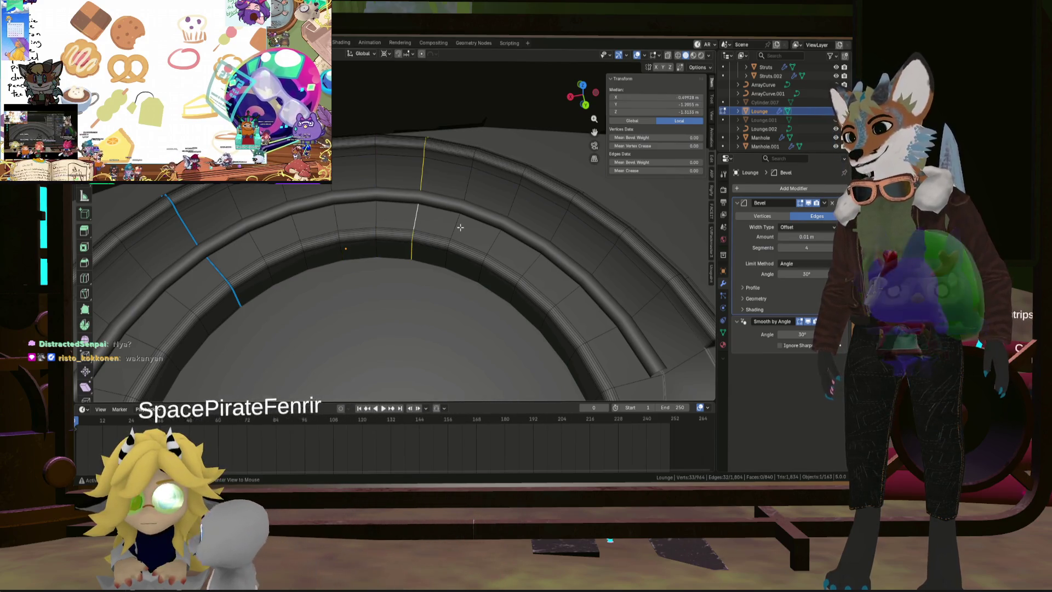
{"action": "scroll", "coordinate": [460, 227], "scroll_direction": "down", "scroll_amount": 3}
{"action": "middle_click_drag", "start_coordinate": [460, 227], "coordinate": [445, 299]}
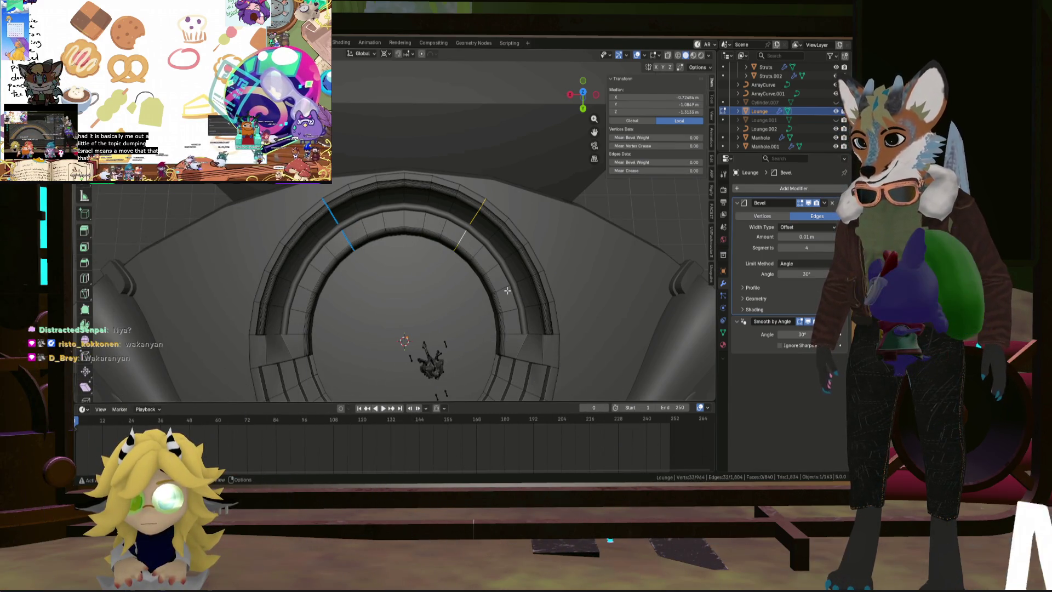
{"action": "scroll", "coordinate": [439, 263], "scroll_direction": "up", "scroll_amount": 6}
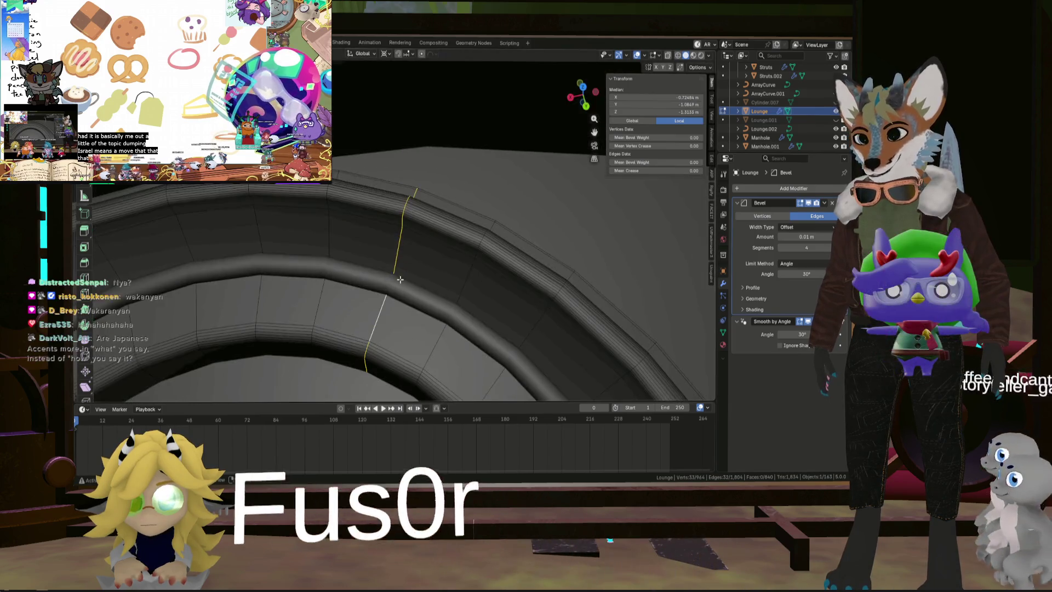
{"action": "middle_click_drag", "start_coordinate": [436, 260], "coordinate": [431, 256]}
Step: Select a run of edges along the arch and hide them
{"action": "scroll", "coordinate": [431, 257], "scroll_direction": "down", "scroll_amount": 6}
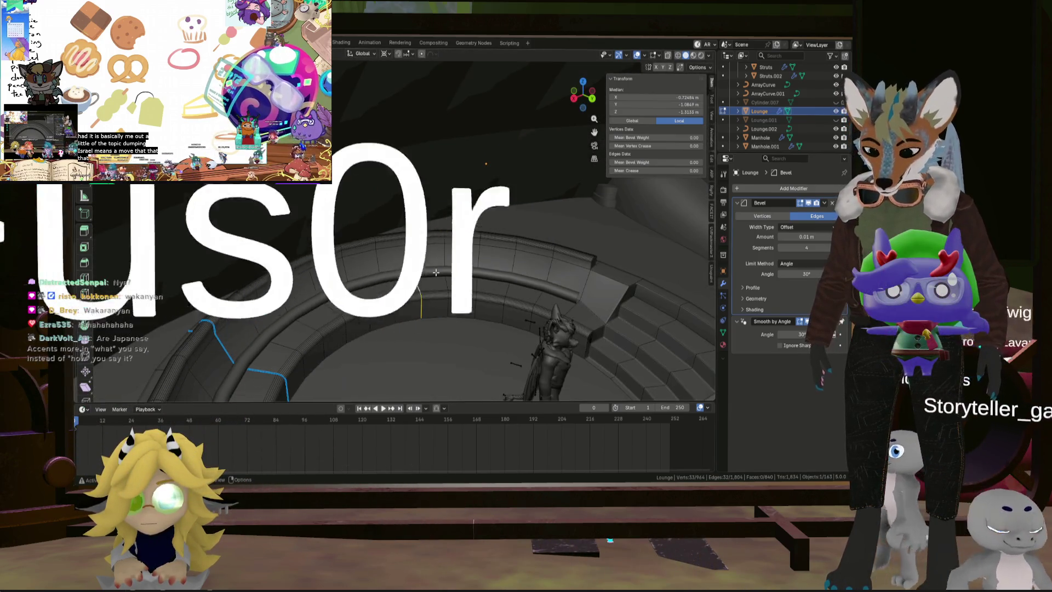
{"action": "scroll", "coordinate": [394, 187], "scroll_direction": "up", "scroll_amount": 4}
{"action": "scroll", "coordinate": [394, 187], "scroll_direction": "up", "scroll_amount": 2}
{"action": "middle_click_drag", "start_coordinate": [380, 241], "coordinate": [423, 262], "text": "shift"}
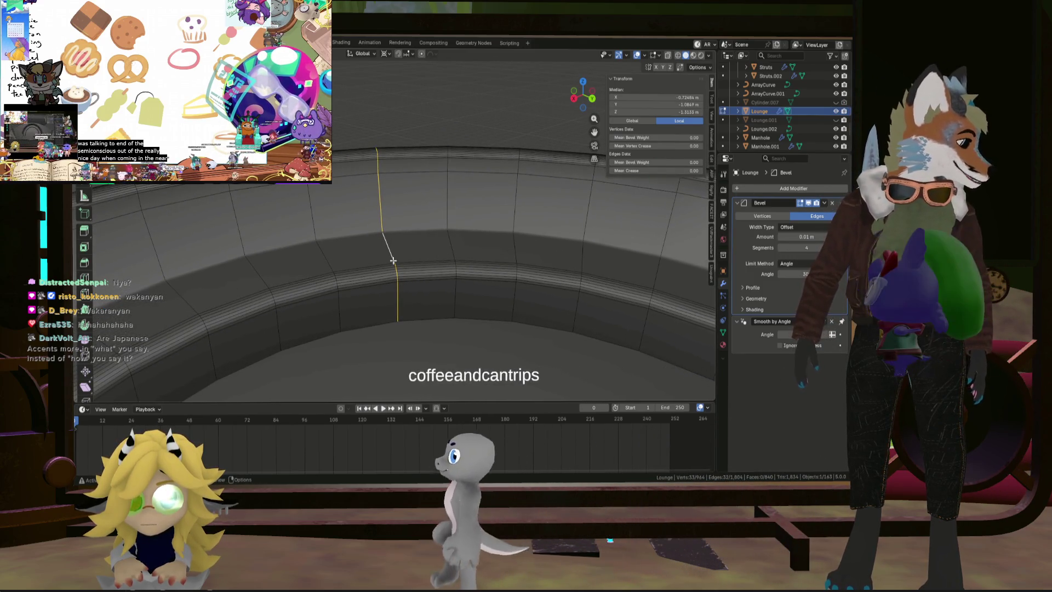
{"action": "scroll", "coordinate": [383, 258], "scroll_direction": "up", "scroll_amount": 3}
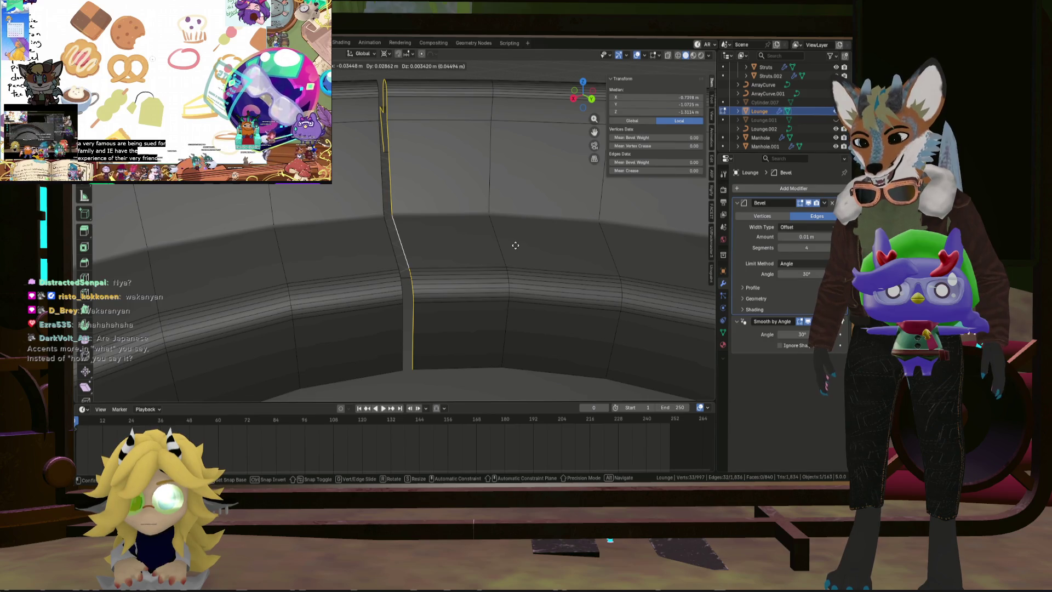
{"action": "mouse_move", "coordinate": [516, 246]}
{"action": "middle_mouse_down"}
{"action": "mouse_move", "coordinate": [389, 254]}
{"action": "mouse_move", "coordinate": [455, 253]}
{"action": "mouse_move", "coordinate": [466, 216]}
{"action": "middle_mouse_up"}
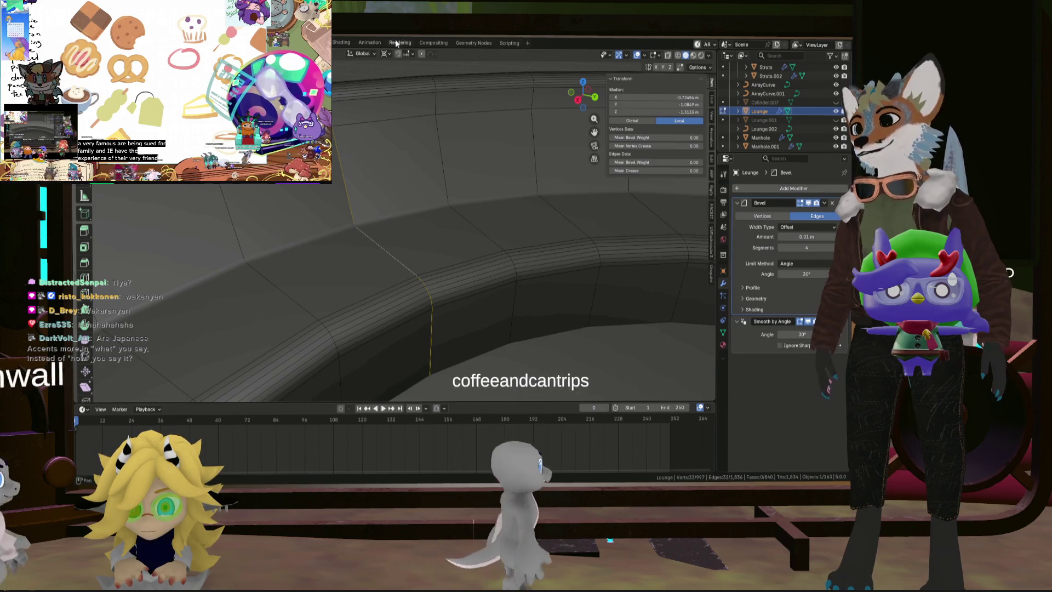
{"action": "left_click", "coordinate": [471, 242], "text": "alt"}
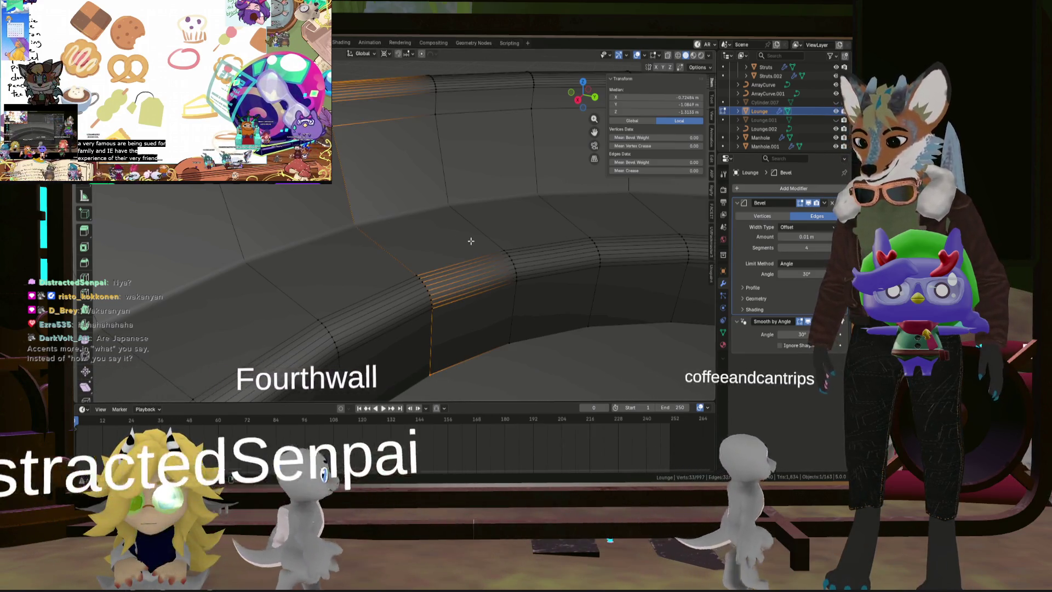
{"action": "key", "text": "h"}
{"action": "mouse_move", "coordinate": [442, 254]}
{"action": "middle_mouse_down"}
{"action": "mouse_move", "coordinate": [367, 275]}
{"action": "mouse_move", "coordinate": [345, 258]}
{"action": "middle_mouse_up"}
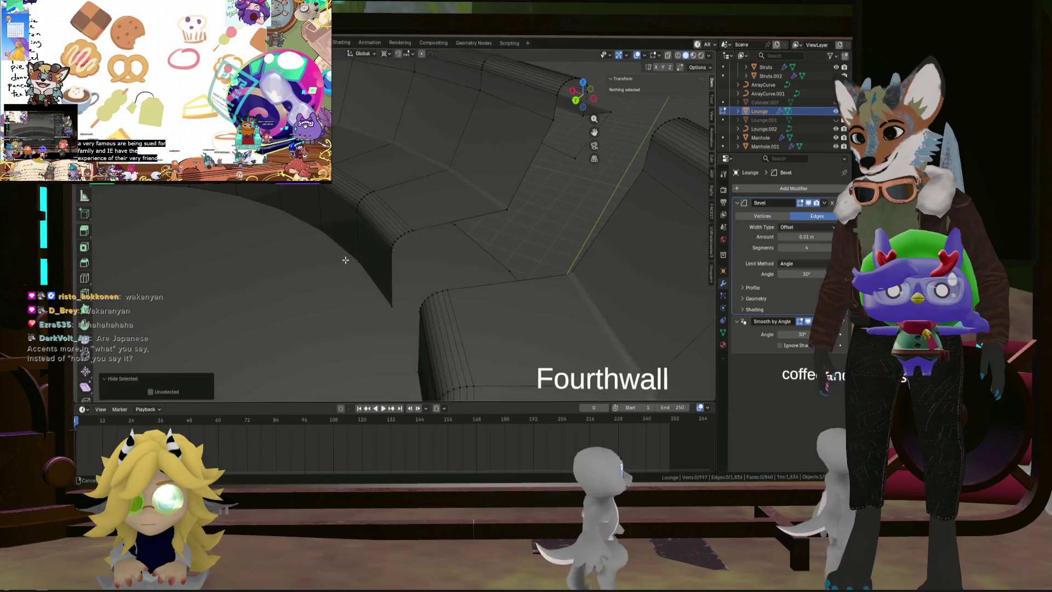
Step: Extrude the arch-end vertex straight down along Z to -0.437 m
{"action": "mouse_move", "coordinate": [500, 242]}
{"action": "middle_mouse_down"}
{"action": "mouse_move", "coordinate": [418, 320]}
{"action": "mouse_move", "coordinate": [341, 285]}
{"action": "mouse_move", "coordinate": [481, 260]}
{"action": "middle_mouse_up"}
{"action": "left_click", "coordinate": [425, 245]}
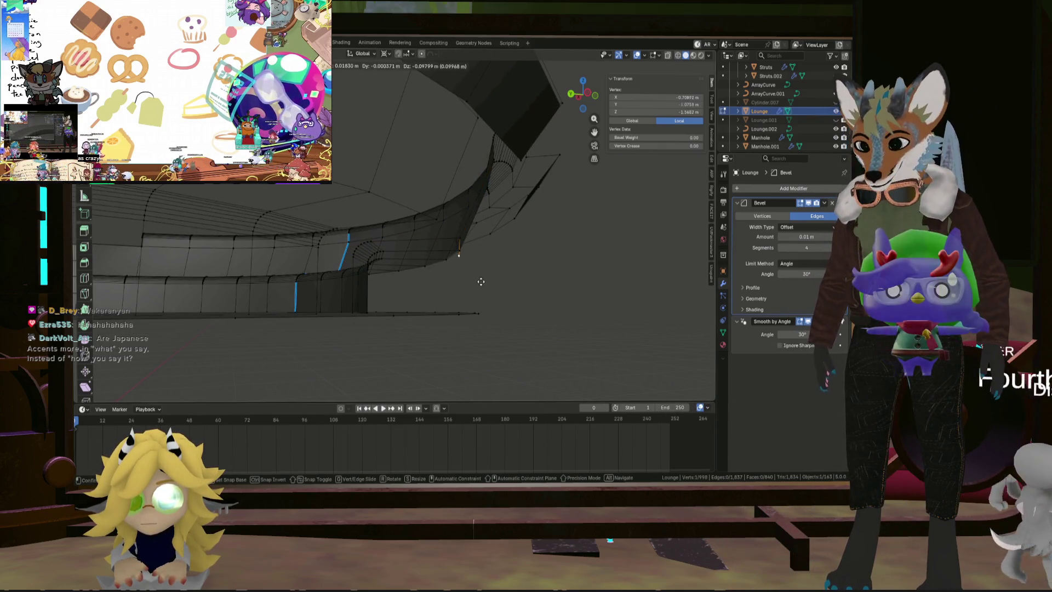
{"action": "middle_click_drag", "start_coordinate": [487, 342], "coordinate": [463, 289]}
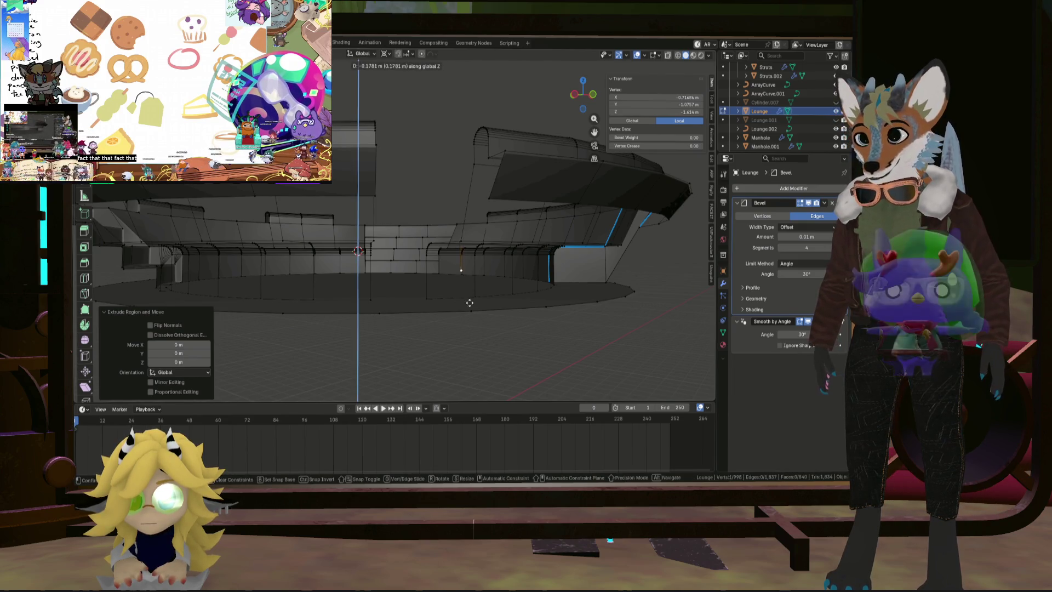
{"action": "left_click", "coordinate": [474, 315]}
{"action": "middle_click_drag", "start_coordinate": [474, 315], "coordinate": [434, 292]}
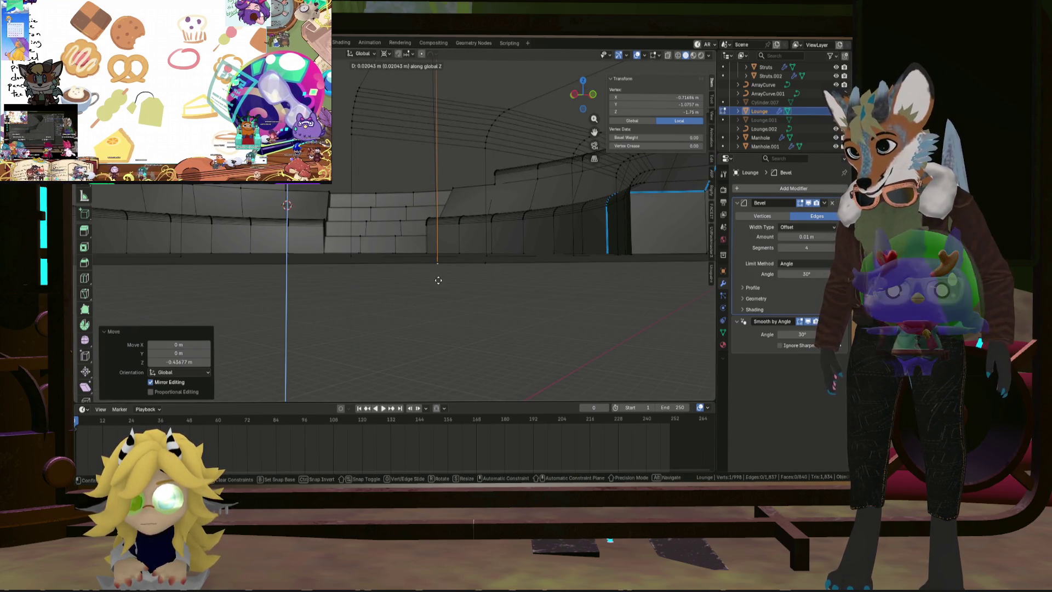
{"action": "mouse_move", "coordinate": [439, 281]}
{"action": "middle_mouse_down"}
{"action": "mouse_move", "coordinate": [448, 286]}
{"action": "mouse_move", "coordinate": [351, 245]}
{"action": "mouse_move", "coordinate": [346, 199]}
{"action": "mouse_move", "coordinate": [351, 307]}
{"action": "middle_mouse_up"}
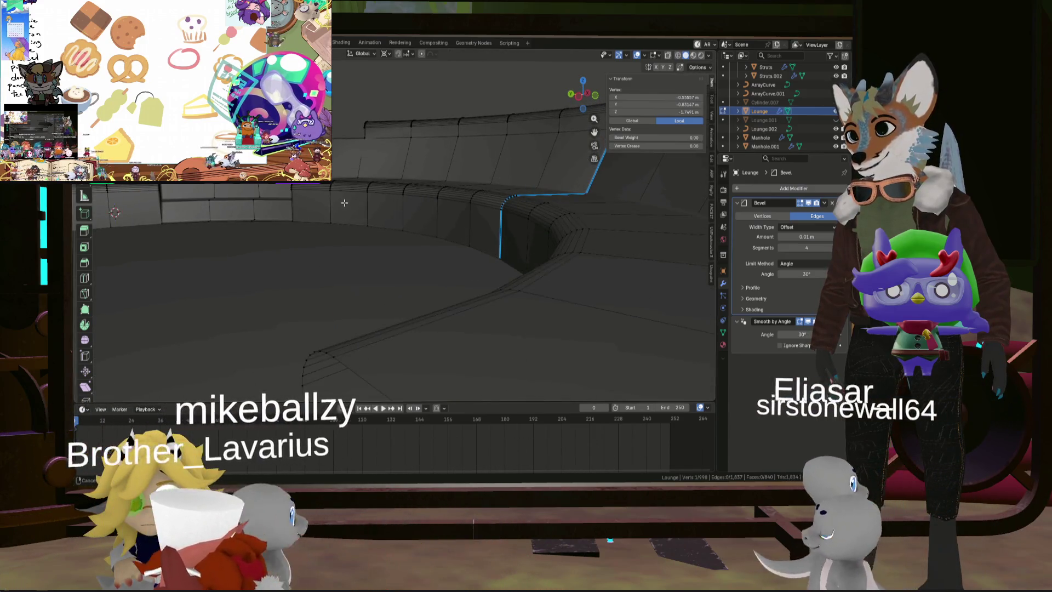
Step: Select a shortest edge path along the curved wall, then clear the selection
{"action": "left_click", "coordinate": [338, 346], "text": "ctrl"}
{"action": "mouse_move", "coordinate": [397, 335]}
{"action": "middle_mouse_down"}
{"action": "mouse_move", "coordinate": [416, 277]}
{"action": "mouse_move", "coordinate": [476, 282]}
{"action": "mouse_move", "coordinate": [454, 249]}
{"action": "middle_mouse_up"}
{"action": "middle_click_drag", "start_coordinate": [417, 176], "coordinate": [432, 169]}
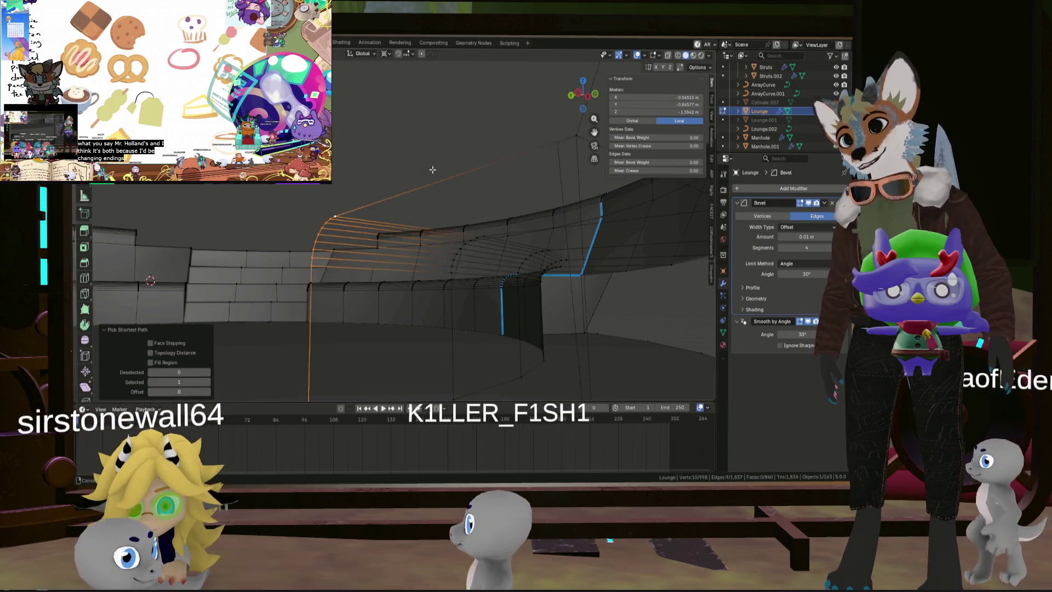
{"action": "key", "text": "alt+a"}
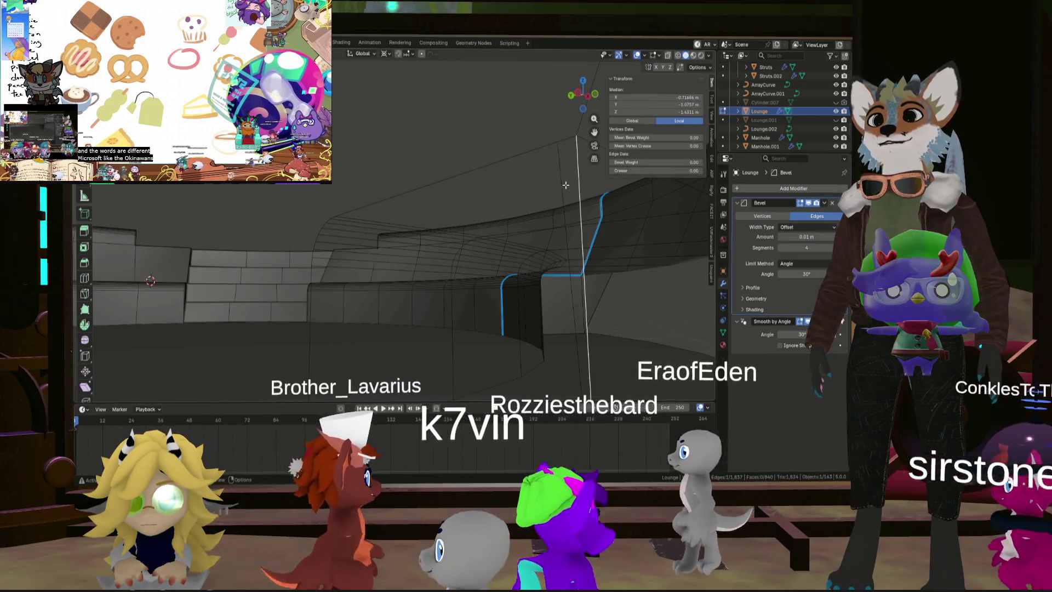
Step: Extrude the wall's corner vertex down along Z to -0.391 m
{"action": "mouse_move", "coordinate": [573, 185]}
{"action": "middle_mouse_down"}
{"action": "mouse_move", "coordinate": [349, 192]}
{"action": "mouse_move", "coordinate": [468, 201]}
{"action": "middle_mouse_up"}
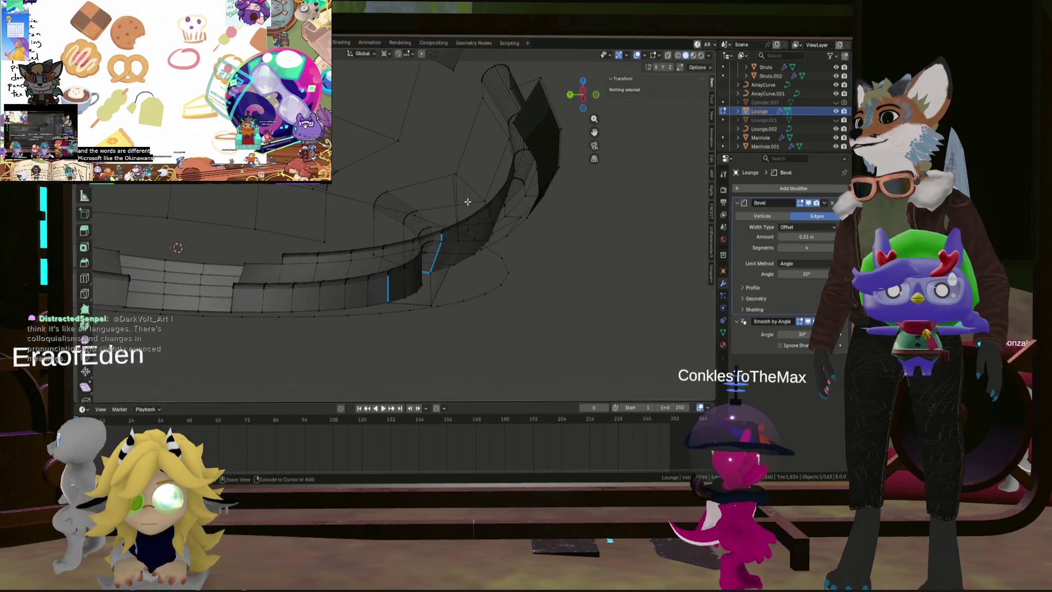
{"action": "left_click", "coordinate": [462, 202], "text": "alt"}
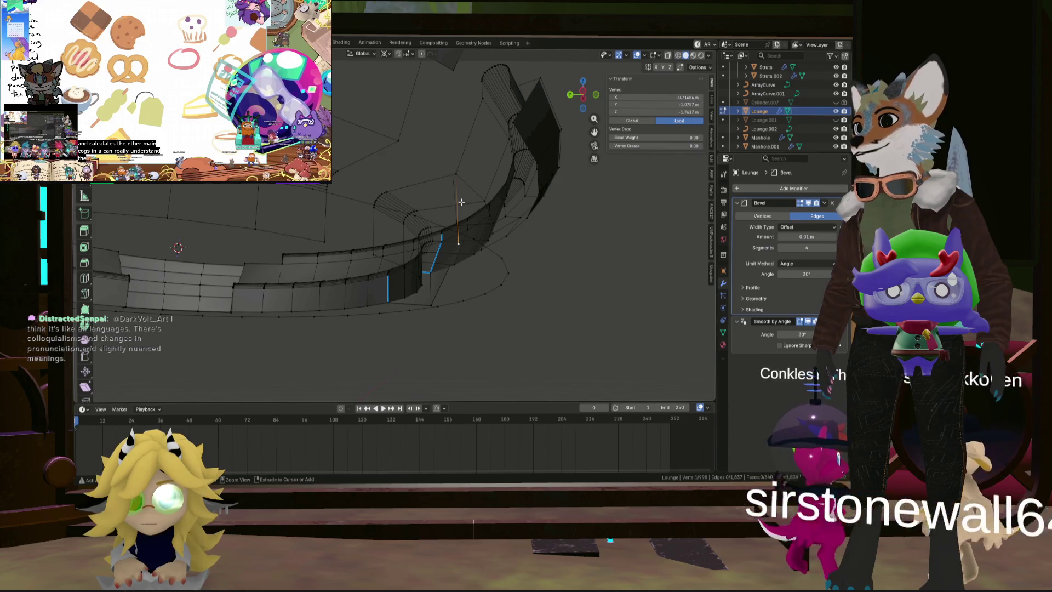
{"action": "middle_click_drag", "start_coordinate": [458, 192], "coordinate": [455, 173]}
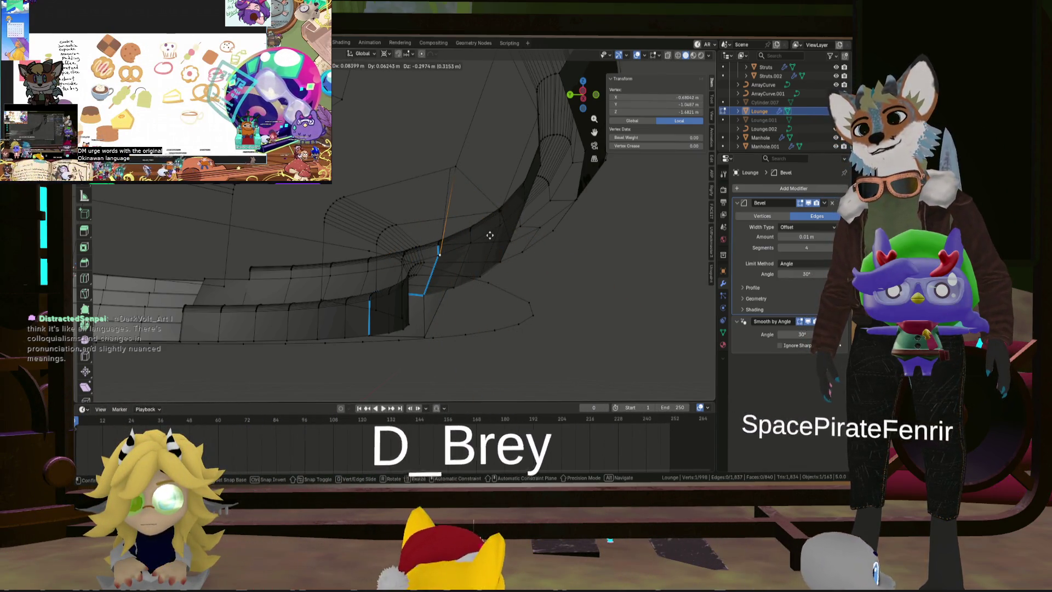
{"action": "key", "text": "z"}
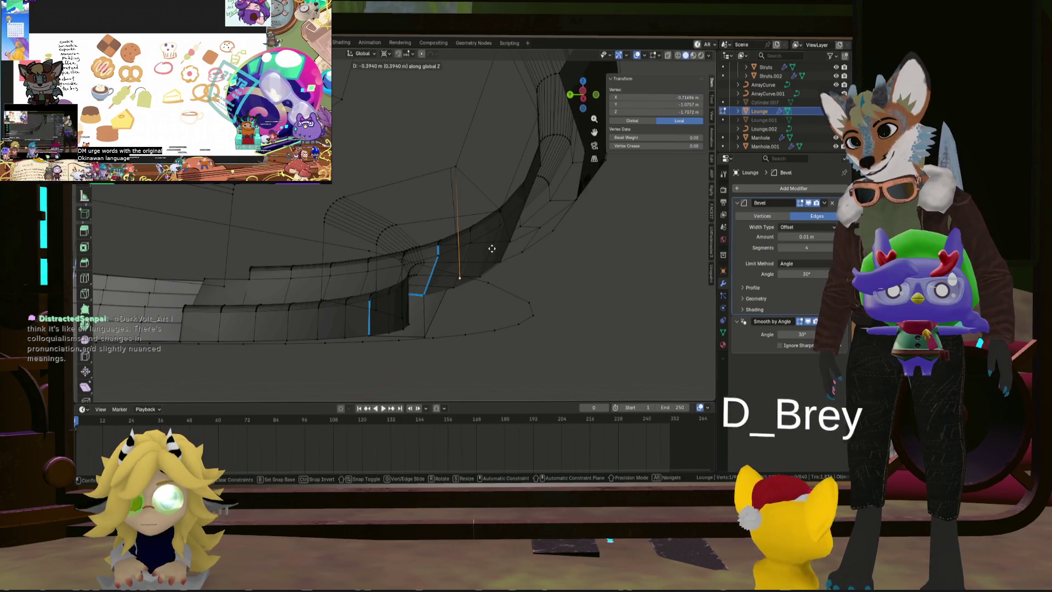
{"action": "left_click", "coordinate": [492, 248]}
Step: Select the path to the upper corner and fill the open ring end with a face
{"action": "middle_click_drag", "start_coordinate": [323, 296], "coordinate": [316, 291]}
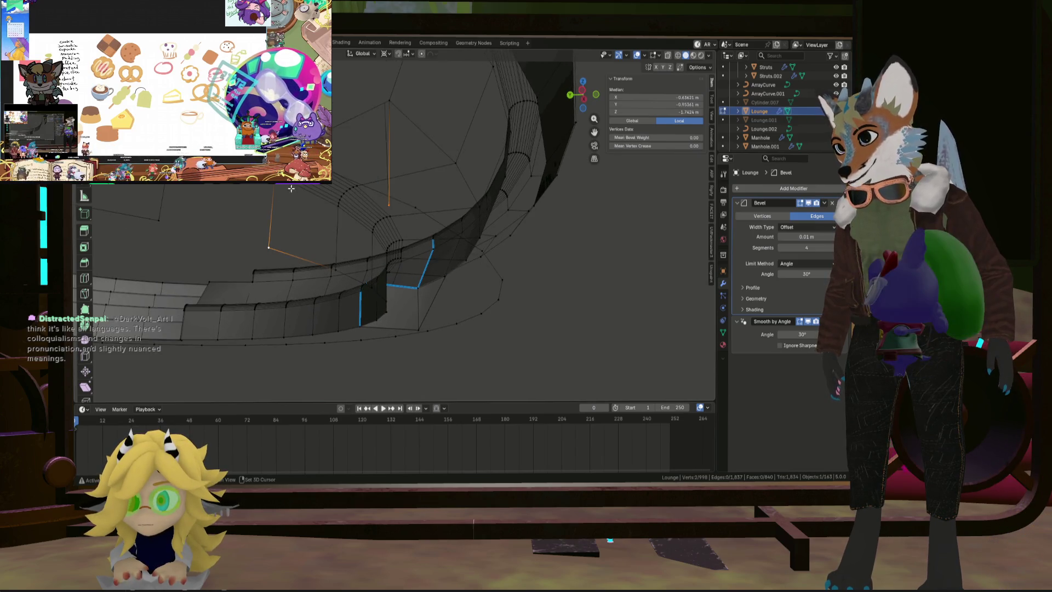
{"action": "left_click", "coordinate": [274, 182], "text": "ctrl"}
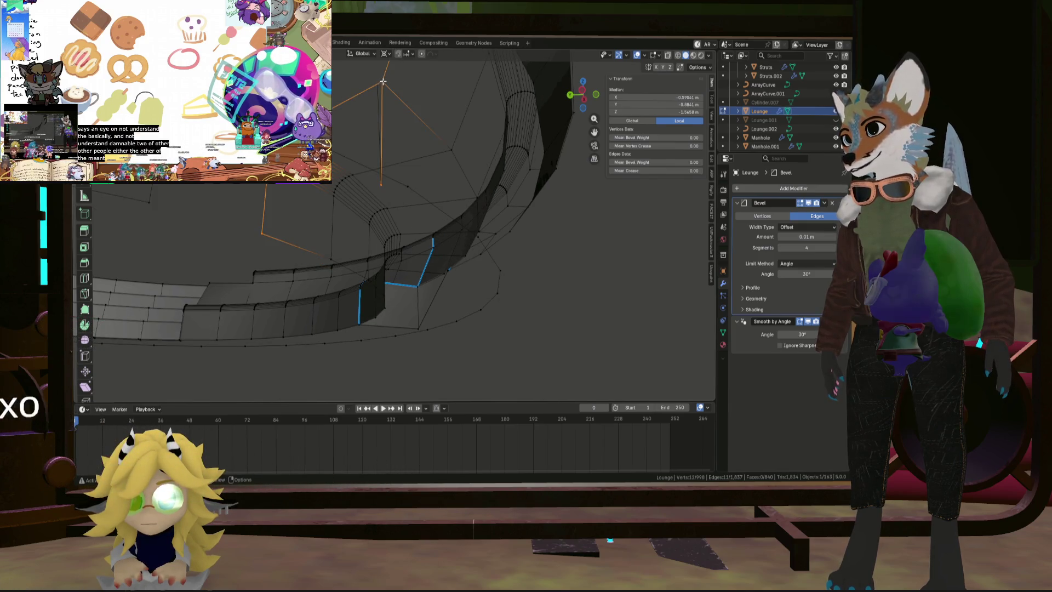
{"action": "mouse_move", "coordinate": [386, 97]}
{"action": "middle_mouse_down"}
{"action": "mouse_move", "coordinate": [386, 157]}
{"action": "mouse_move", "coordinate": [413, 162]}
{"action": "mouse_move", "coordinate": [415, 246]}
{"action": "mouse_move", "coordinate": [373, 301]}
{"action": "mouse_move", "coordinate": [367, 222]}
{"action": "mouse_move", "coordinate": [377, 326]}
{"action": "mouse_move", "coordinate": [274, 300]}
{"action": "mouse_move", "coordinate": [362, 301]}
{"action": "mouse_move", "coordinate": [349, 277]}
{"action": "mouse_move", "coordinate": [403, 134]}
{"action": "middle_mouse_up"}
Step: Trace a shortest-path edge selection along the lounge ring to the ring-end vertex, then clear it
{"action": "left_click", "coordinate": [360, 252]}
{"action": "left_click", "coordinate": [403, 134], "text": "shift"}
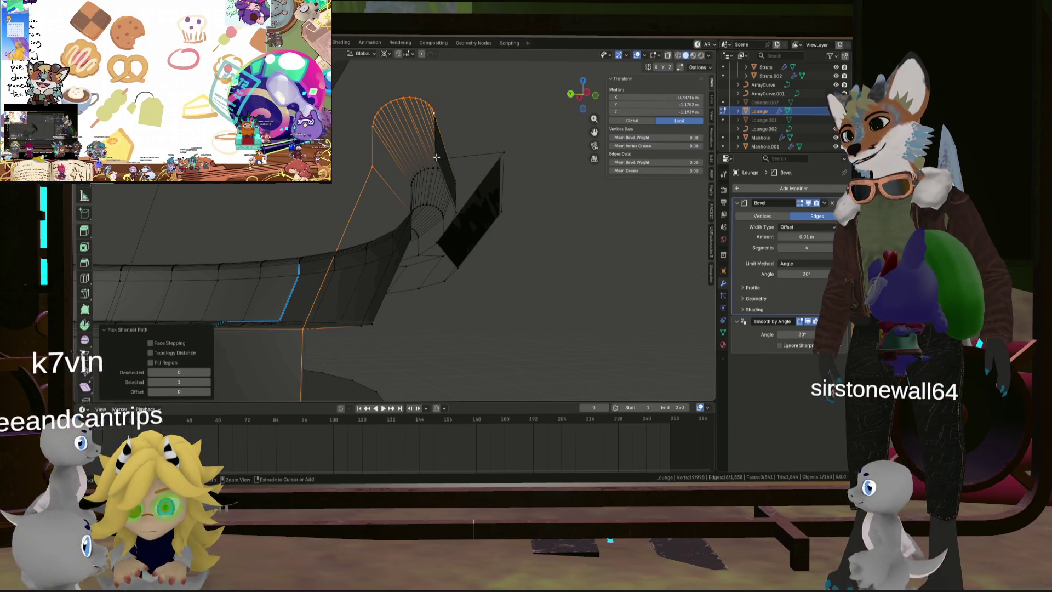
{"action": "mouse_move", "coordinate": [437, 114]}
{"action": "middle_mouse_down"}
{"action": "mouse_move", "coordinate": [434, 200]}
{"action": "mouse_move", "coordinate": [378, 220]}
{"action": "mouse_move", "coordinate": [390, 202]}
{"action": "mouse_move", "coordinate": [478, 166]}
{"action": "mouse_move", "coordinate": [432, 206]}
{"action": "mouse_move", "coordinate": [404, 179]}
{"action": "mouse_move", "coordinate": [439, 250]}
{"action": "mouse_move", "coordinate": [477, 241]}
{"action": "mouse_move", "coordinate": [521, 259]}
{"action": "mouse_move", "coordinate": [548, 234]}
{"action": "mouse_move", "coordinate": [557, 242]}
{"action": "mouse_move", "coordinate": [599, 192]}
{"action": "mouse_move", "coordinate": [520, 211]}
{"action": "middle_mouse_up"}
{"action": "left_click", "coordinate": [441, 182], "text": "shift"}
{"action": "scroll", "coordinate": [434, 201], "scroll_direction": "up", "scroll_amount": 3}
{"action": "left_click", "coordinate": [434, 200], "text": "ctrl"}
{"action": "left_click", "coordinate": [371, 231], "text": "ctrl"}
{"action": "key", "text": "alt+a"}
Step: Reveal the hidden ring faces and select the V's left and right faces
{"action": "scroll", "coordinate": [453, 242], "scroll_direction": "down", "scroll_amount": 2}
{"action": "key", "text": "alt+h"}
{"action": "key", "text": "alt+a"}
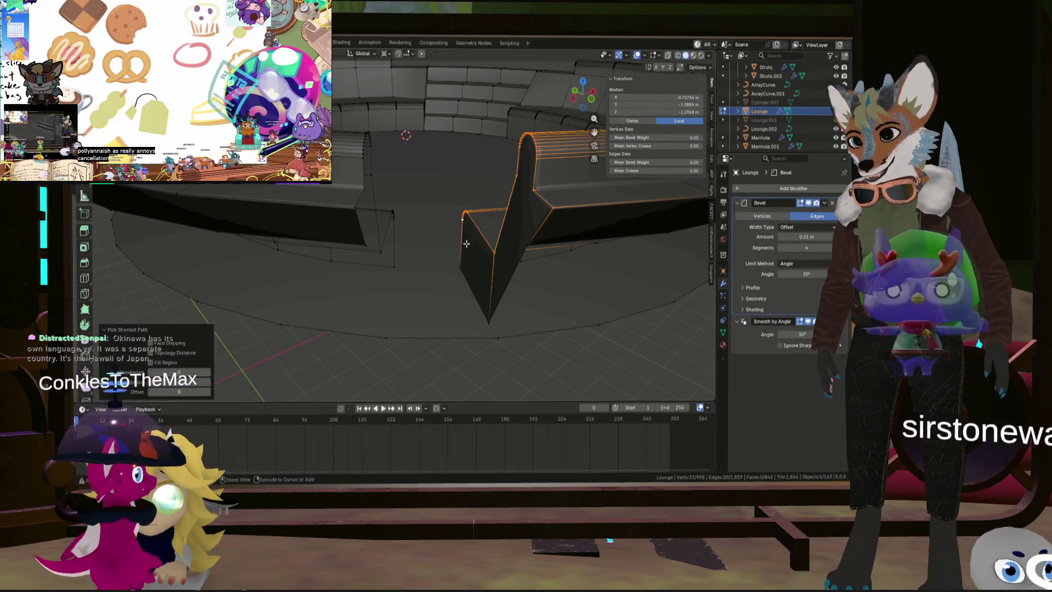
{"action": "left_click", "coordinate": [488, 322], "text": "ctrl"}
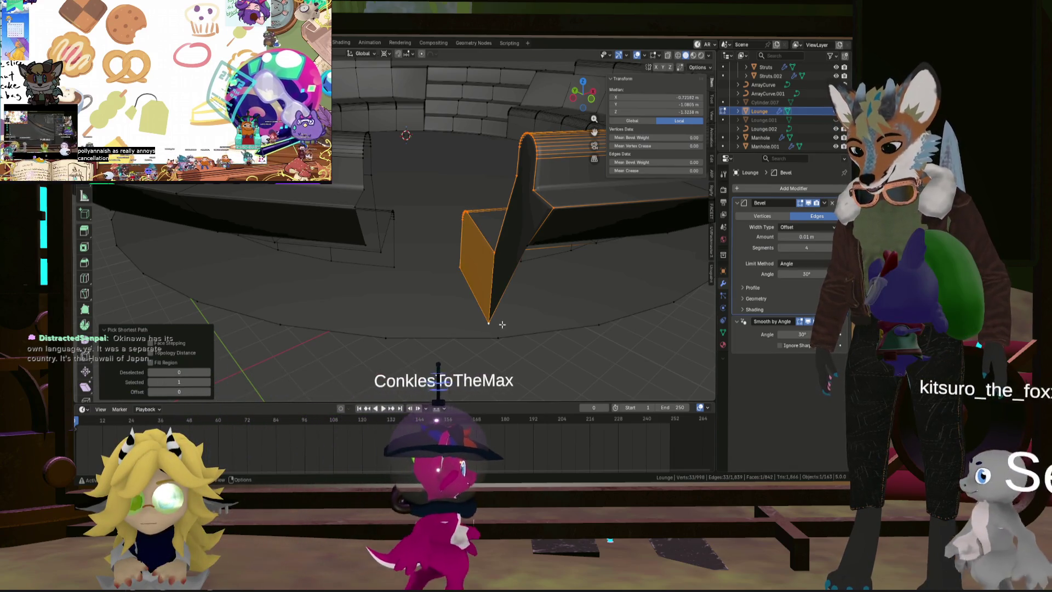
{"action": "left_click", "coordinate": [526, 245], "text": "ctrl"}
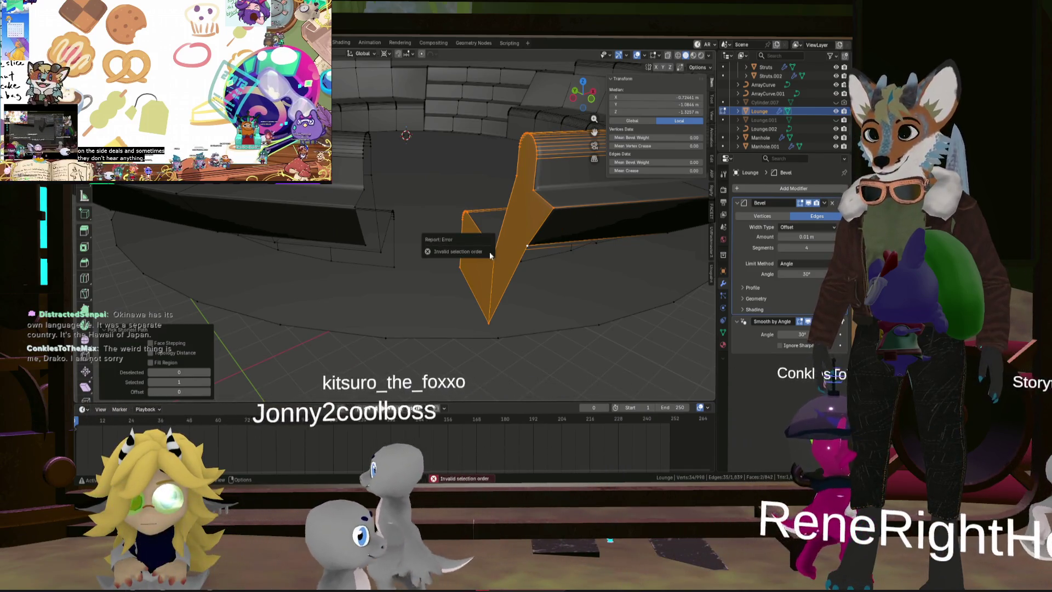
Step: Join the V's vertices, bring all hidden geometry back, and select a short ring edge loop
{"action": "key", "text": "j"}
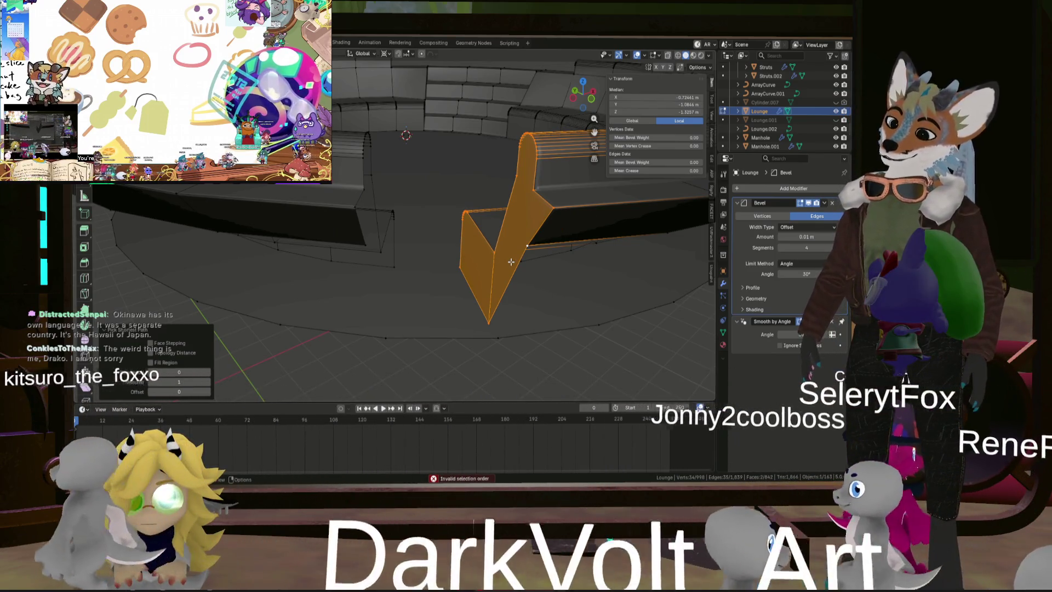
{"action": "key", "text": "alt+h"}
{"action": "key", "text": "h"}
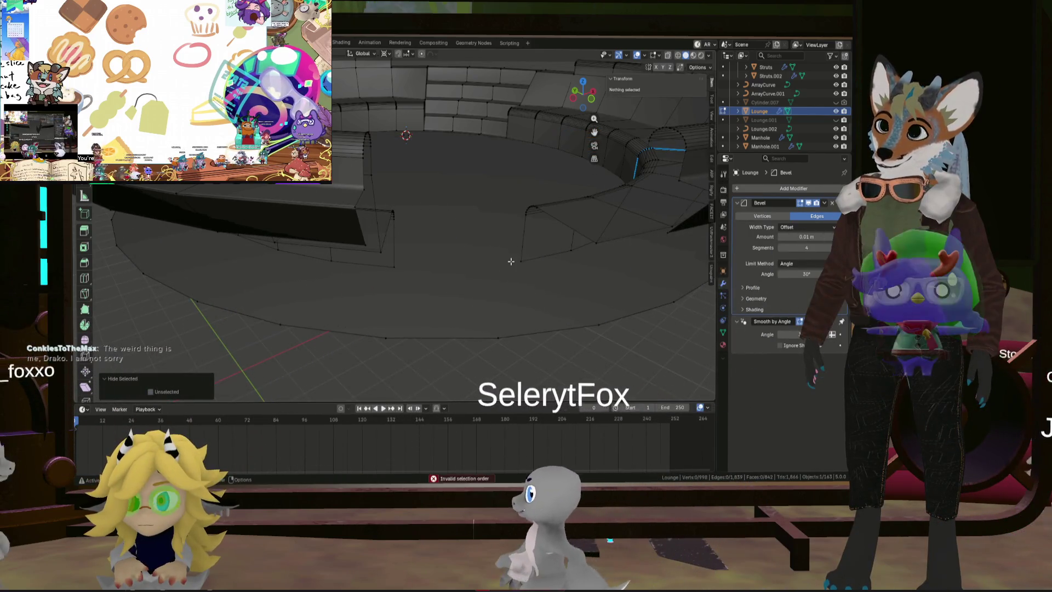
{"action": "key", "text": "alt+h"}
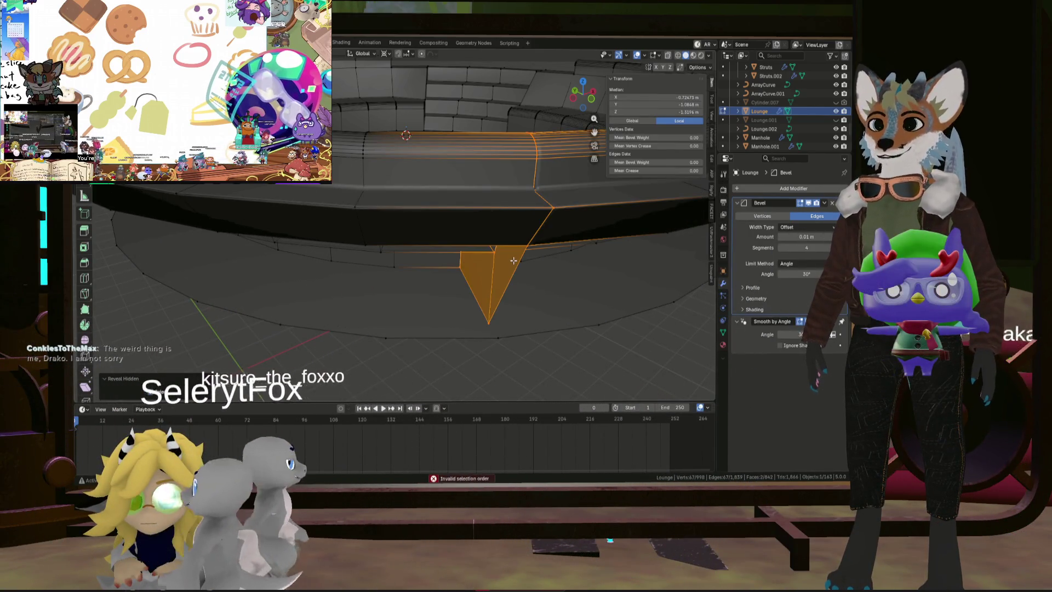
{"action": "left_click", "coordinate": [512, 247], "text": "alt"}
{"action": "mouse_move", "coordinate": [512, 247]}
{"action": "middle_mouse_down"}
{"action": "mouse_move", "coordinate": [501, 177]}
{"action": "mouse_move", "coordinate": [578, 230]}
{"action": "mouse_move", "coordinate": [568, 220]}
{"action": "middle_mouse_up"}
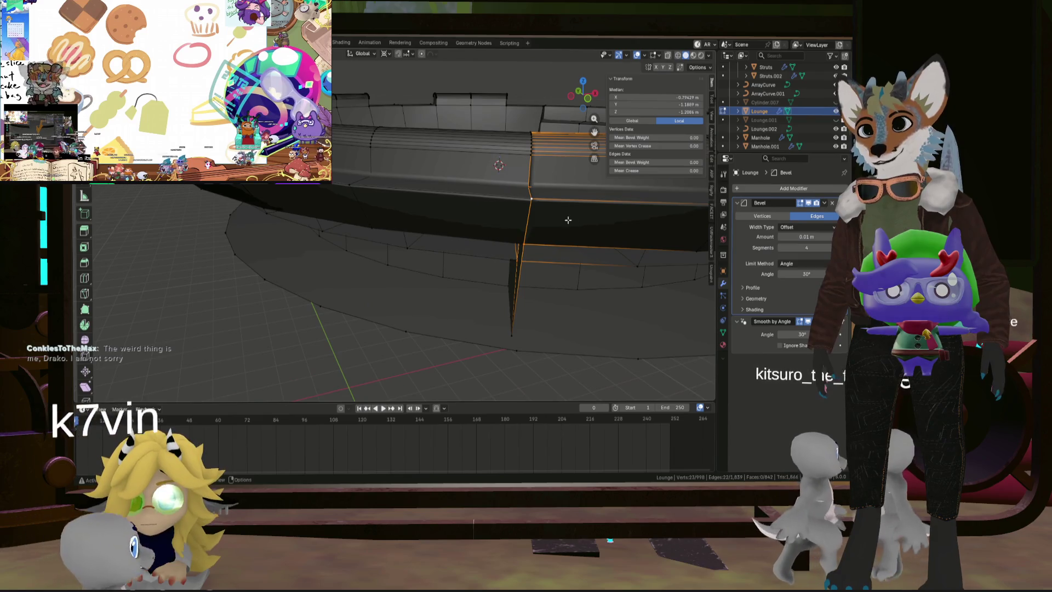
Step: Select a band of edges along the curved bench and hide them
{"action": "left_click", "coordinate": [532, 150], "text": "alt"}
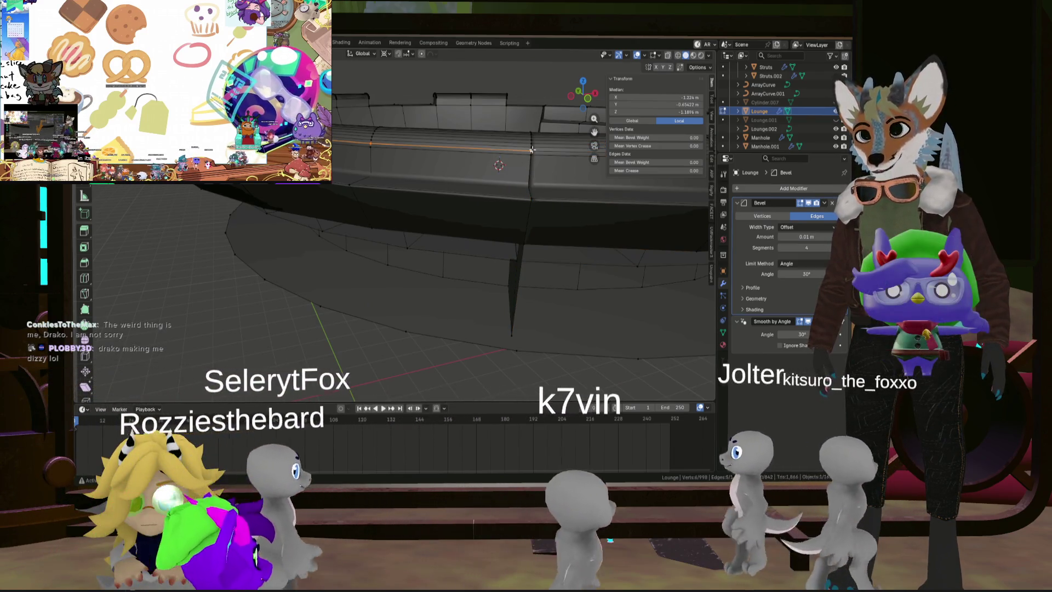
{"action": "scroll", "coordinate": [527, 150], "scroll_direction": "up", "scroll_amount": 3}
{"action": "left_click", "coordinate": [523, 150], "text": "alt+shift"}
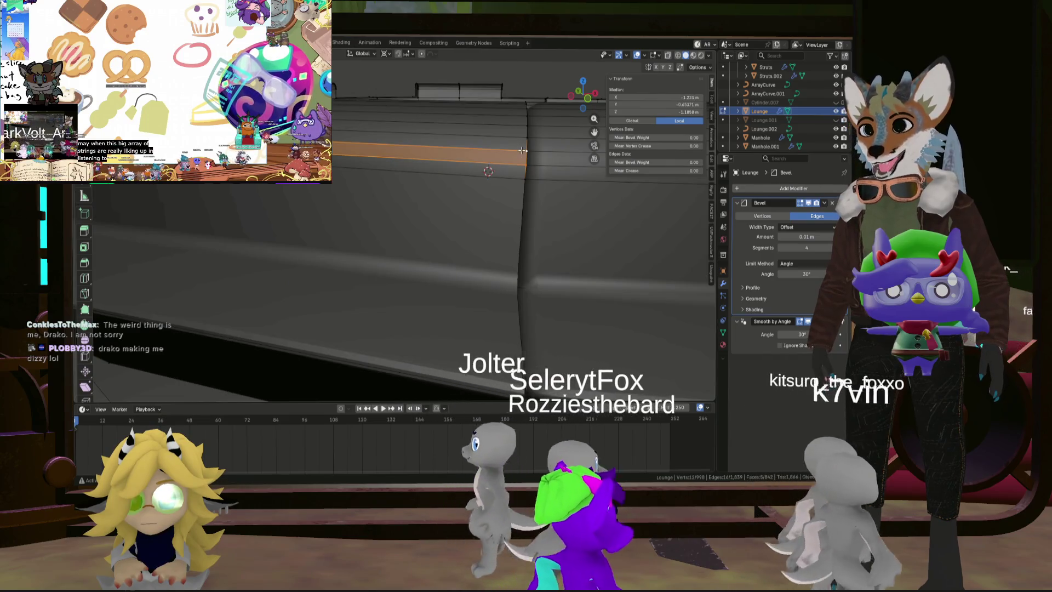
{"action": "mouse_move", "coordinate": [522, 150]}
{"action": "middle_mouse_down"}
{"action": "mouse_move", "coordinate": [433, 167]}
{"action": "mouse_move", "coordinate": [373, 158]}
{"action": "mouse_move", "coordinate": [386, 169]}
{"action": "middle_mouse_up"}
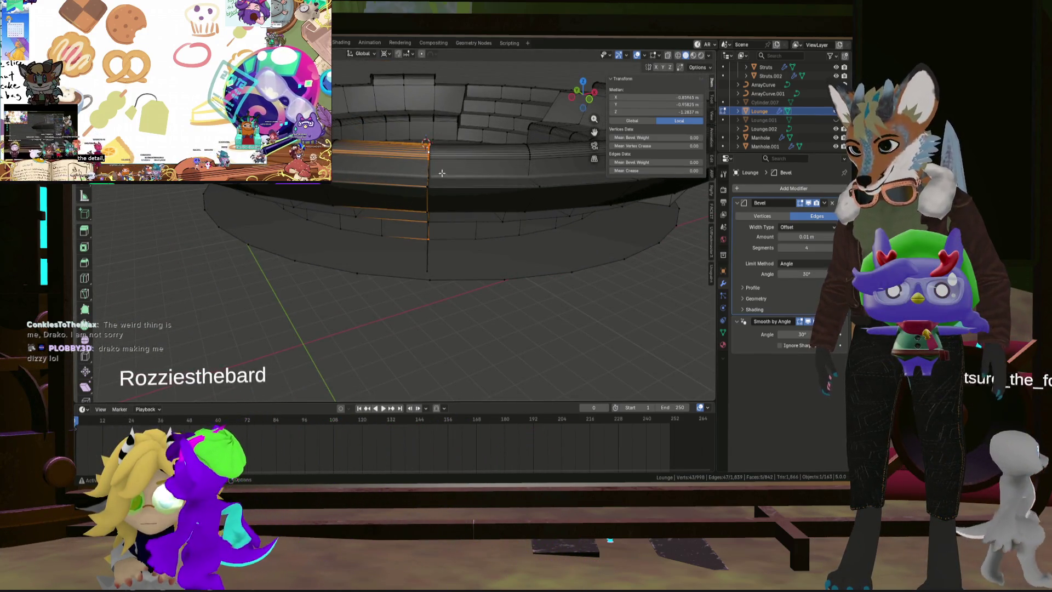
{"action": "key", "text": "alt+a"}
{"action": "scroll", "coordinate": [438, 156], "scroll_direction": "up", "scroll_amount": 5}
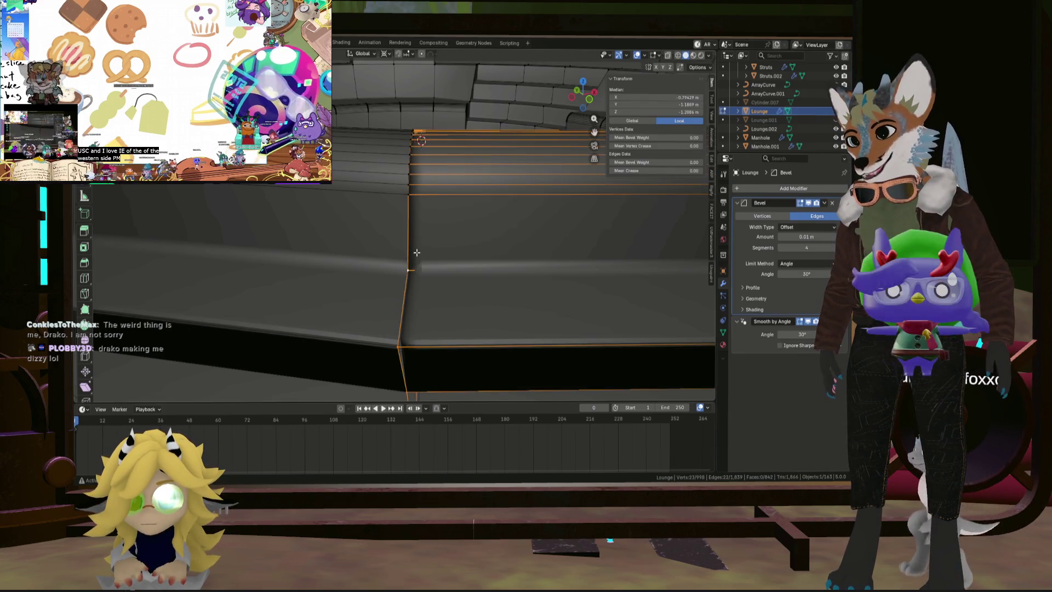
{"action": "scroll", "coordinate": [421, 248], "scroll_direction": "down", "scroll_amount": 5}
{"action": "key", "text": "h"}
{"action": "mouse_move", "coordinate": [425, 239]}
{"action": "middle_mouse_down"}
{"action": "mouse_move", "coordinate": [413, 208]}
{"action": "mouse_move", "coordinate": [404, 216]}
{"action": "mouse_move", "coordinate": [424, 240]}
{"action": "mouse_move", "coordinate": [322, 279]}
{"action": "mouse_move", "coordinate": [296, 274]}
{"action": "mouse_move", "coordinate": [332, 259]}
{"action": "mouse_move", "coordinate": [536, 279]}
{"action": "mouse_move", "coordinate": [451, 191]}
{"action": "middle_mouse_up"}
Step: Fill the edge loop through the corner vertices with a new face
{"action": "left_click", "coordinate": [536, 279], "text": "alt"}
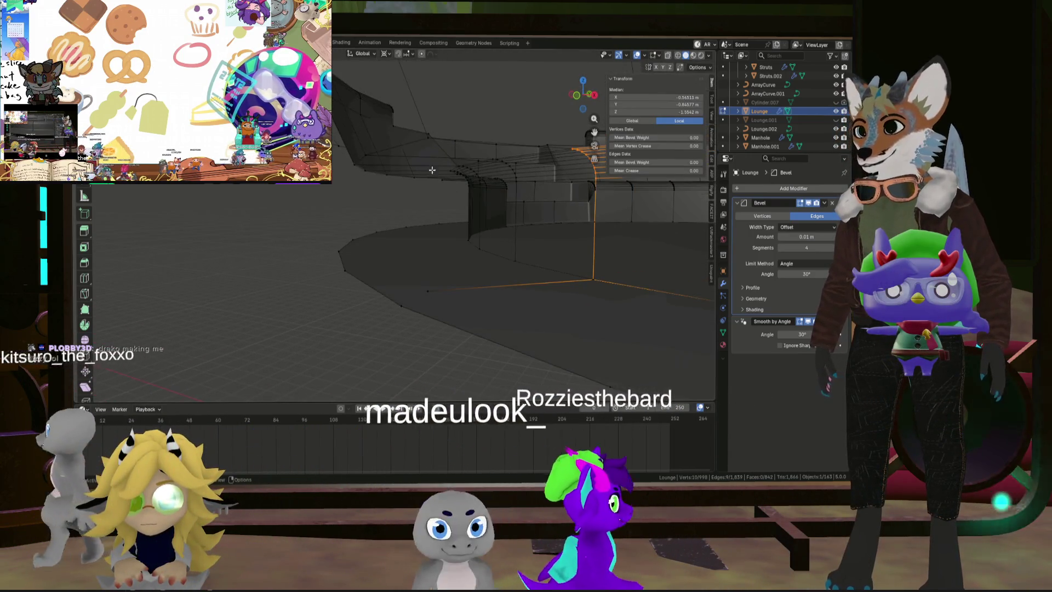
{"action": "left_click", "coordinate": [427, 138], "text": "shift"}
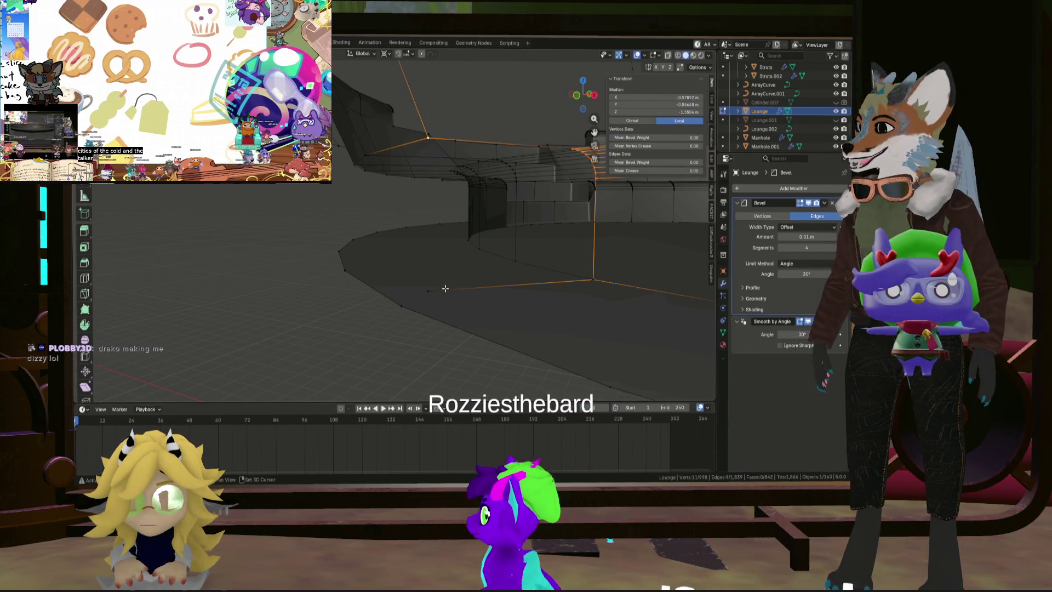
{"action": "key", "text": "f"}
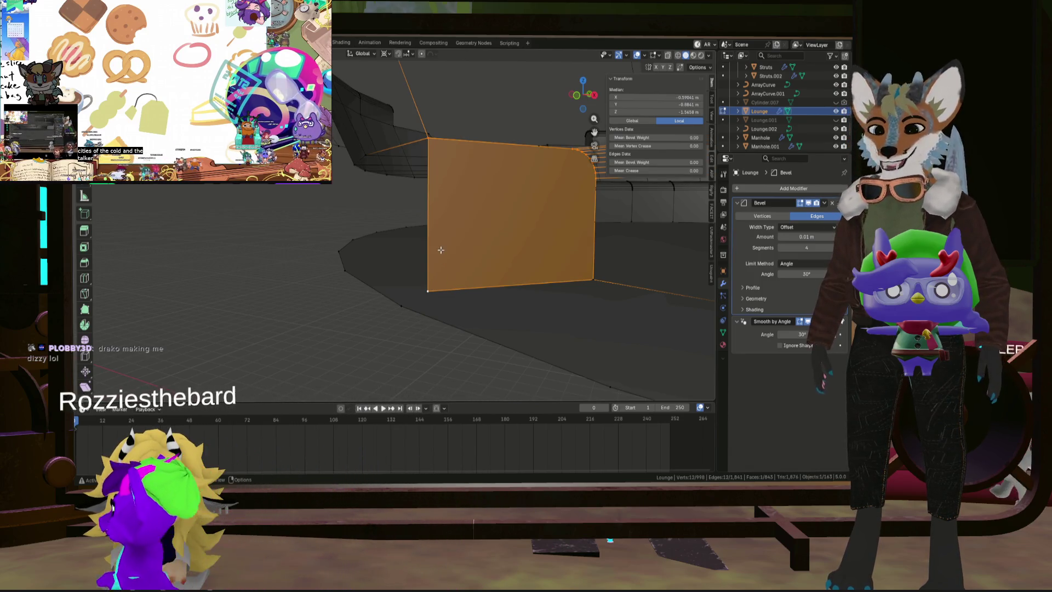
{"action": "middle_click_drag", "start_coordinate": [427, 249], "coordinate": [447, 263]}
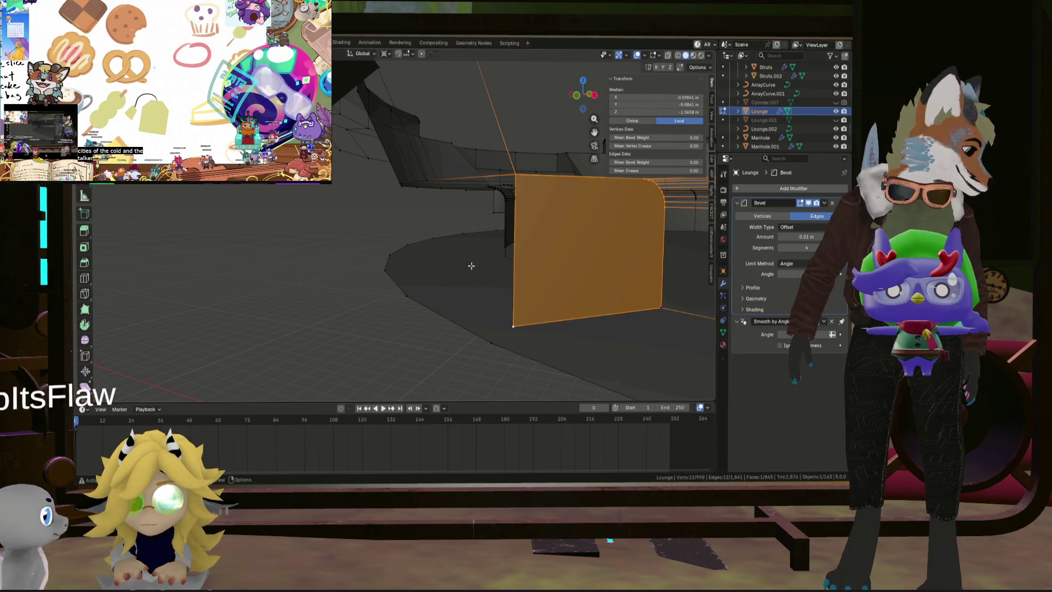
{"action": "middle_click_drag", "start_coordinate": [471, 266], "coordinate": [467, 246]}
Step: Extrude two vertices from the wall corner to outline the gap and fill it with a face
{"action": "left_click", "coordinate": [493, 201]}
{"action": "middle_click_drag", "start_coordinate": [493, 201], "coordinate": [483, 204]}
{"action": "left_click", "coordinate": [477, 173], "text": "ctrl"}
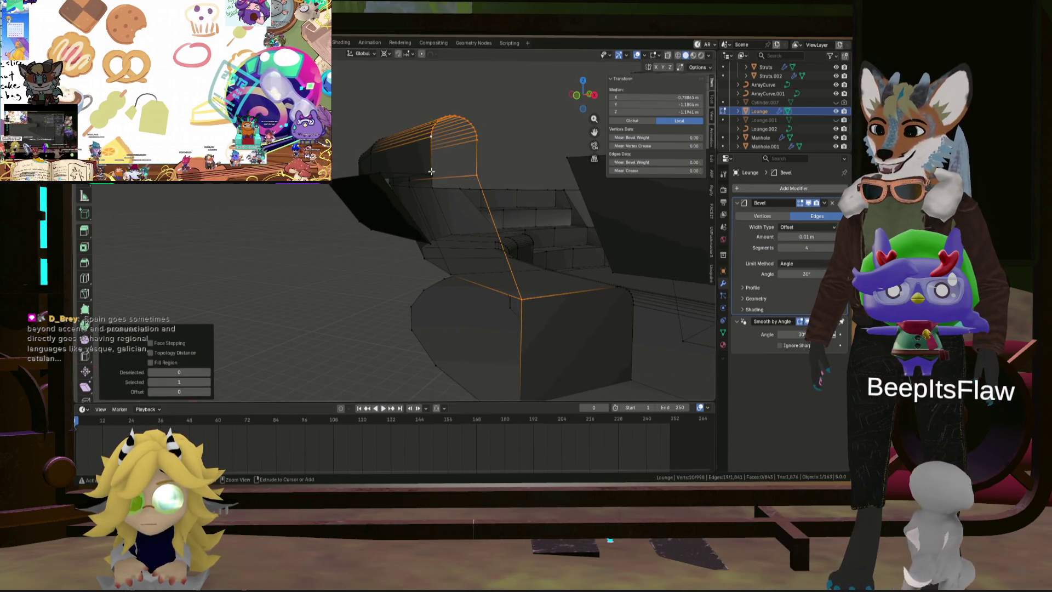
{"action": "middle_click_drag", "start_coordinate": [431, 176], "coordinate": [434, 182]}
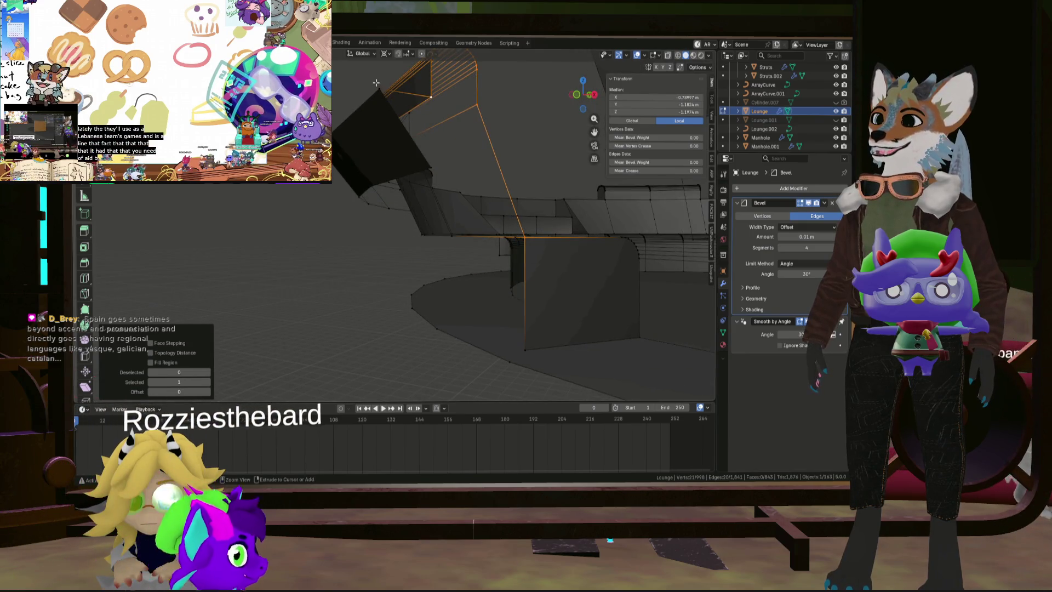
{"action": "right_click", "coordinate": [431, 166], "text": "ctrl"}
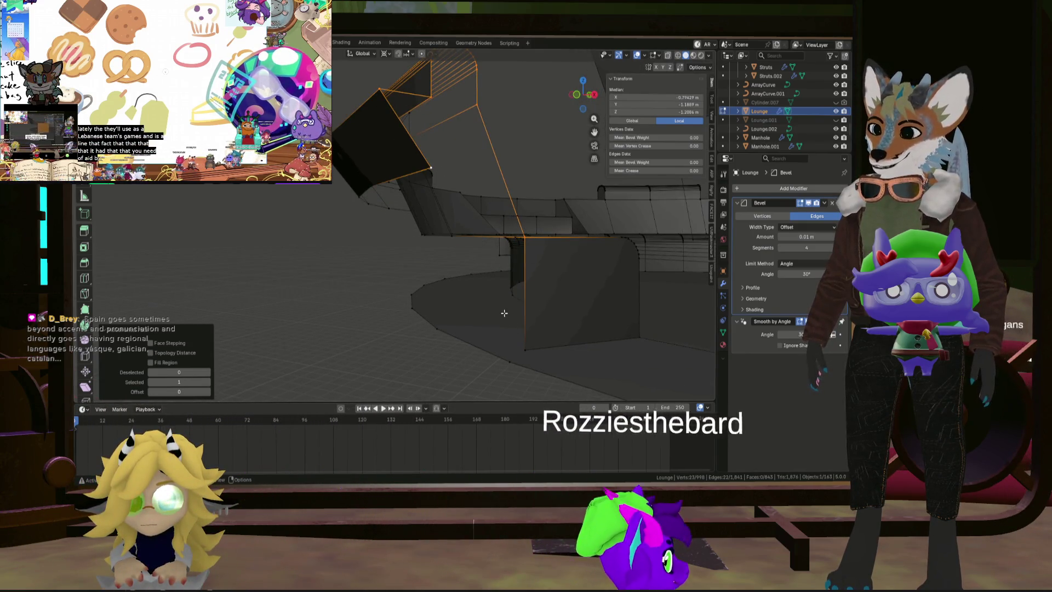
{"action": "right_click", "coordinate": [525, 351], "text": "ctrl"}
{"action": "key", "text": "f"}
{"action": "mouse_move", "coordinate": [529, 327]}
{"action": "middle_mouse_down"}
{"action": "mouse_move", "coordinate": [487, 224]}
{"action": "mouse_move", "coordinate": [639, 242]}
{"action": "mouse_move", "coordinate": [591, 266]}
{"action": "mouse_move", "coordinate": [535, 272]}
{"action": "mouse_move", "coordinate": [464, 251]}
{"action": "mouse_move", "coordinate": [568, 282]}
{"action": "mouse_move", "coordinate": [496, 248]}
{"action": "mouse_move", "coordinate": [482, 230]}
{"action": "mouse_move", "coordinate": [465, 279]}
{"action": "mouse_move", "coordinate": [527, 181]}
{"action": "middle_mouse_up"}
{"action": "scroll", "coordinate": [566, 274], "scroll_direction": "down", "scroll_amount": 3}
Step: Select the wall-corner vertices and reveal all hidden mesh parts
{"action": "left_click", "coordinate": [499, 205], "text": "shift"}
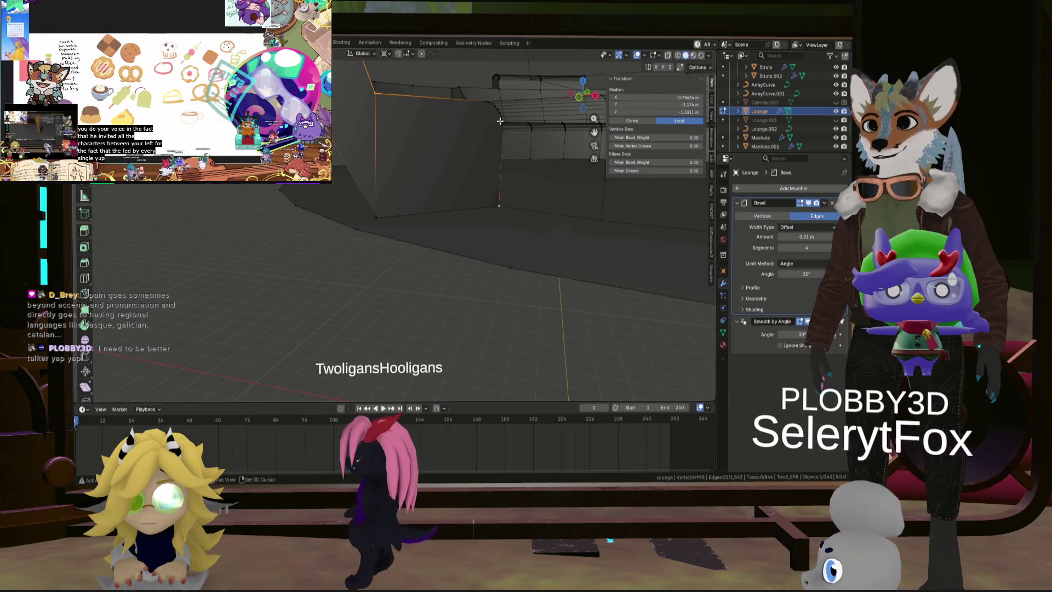
{"action": "mouse_move", "coordinate": [501, 132]}
{"action": "middle_mouse_down", "text": "ctrl+shift"}
{"action": "mouse_move", "coordinate": [505, 92]}
{"action": "mouse_move", "coordinate": [511, 146]}
{"action": "mouse_move", "coordinate": [532, 177]}
{"action": "mouse_move", "coordinate": [573, 96]}
{"action": "middle_mouse_up", "text": "ctrl+shift"}
{"action": "left_click", "coordinate": [490, 115], "text": "ctrl"}
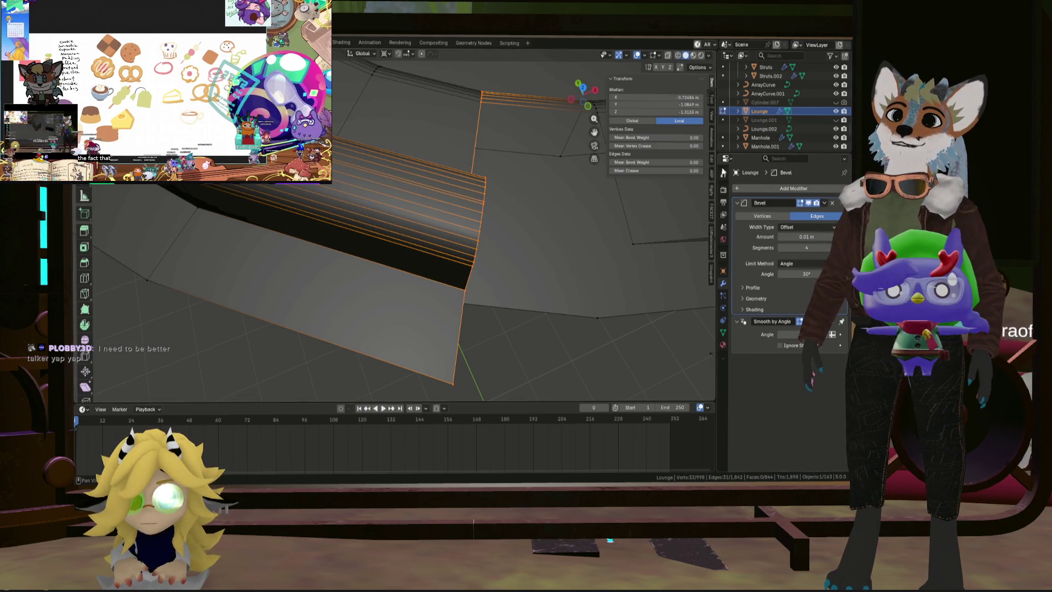
{"action": "scroll", "coordinate": [433, 229], "scroll_direction": "down", "scroll_amount": 3}
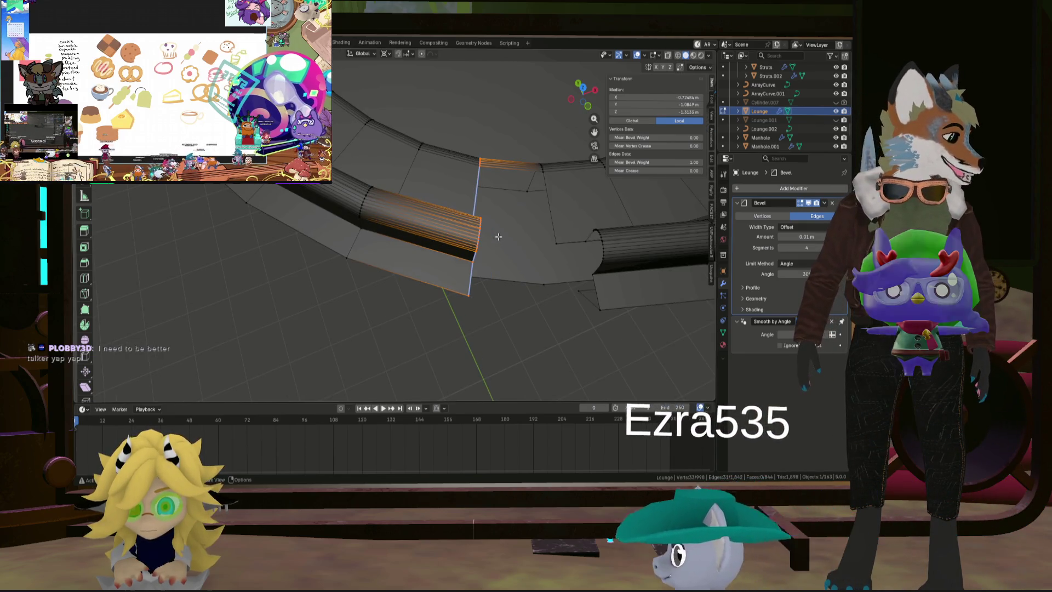
{"action": "key", "text": "alt+h"}
{"action": "mouse_move", "coordinate": [498, 234]}
{"action": "middle_mouse_down"}
{"action": "mouse_move", "coordinate": [493, 246]}
{"action": "mouse_move", "coordinate": [424, 220]}
{"action": "middle_mouse_up"}
Step: Move the seam edge, then hide the top seam vertex and its faces
{"action": "mouse_move", "coordinate": [500, 229]}
{"action": "middle_mouse_down"}
{"action": "mouse_move", "coordinate": [500, 307]}
{"action": "mouse_move", "coordinate": [542, 329]}
{"action": "mouse_move", "coordinate": [481, 253]}
{"action": "middle_mouse_up"}
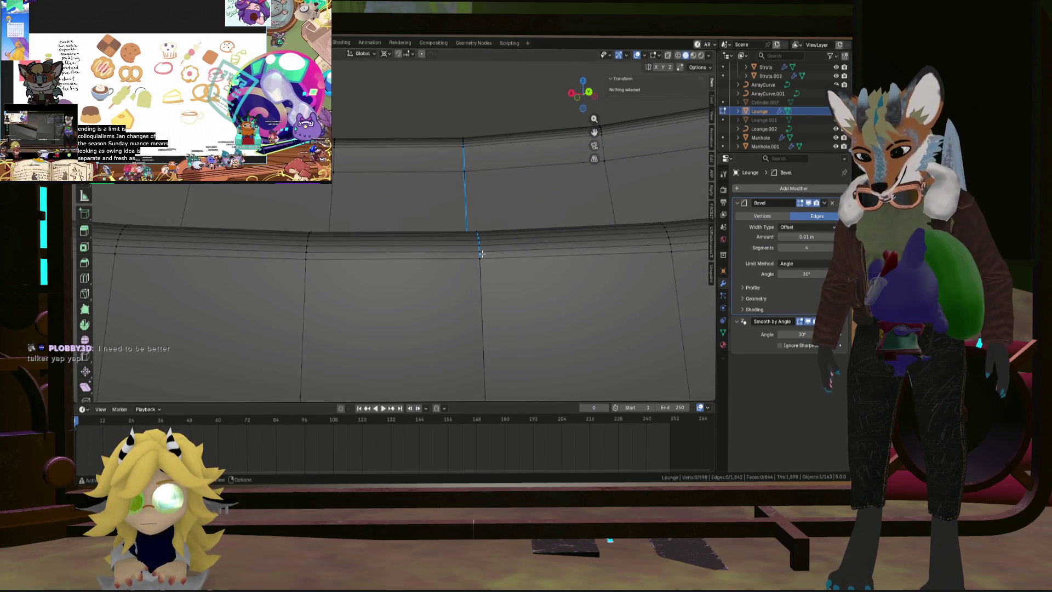
{"action": "scroll", "coordinate": [483, 310], "scroll_direction": "down", "scroll_amount": 2}
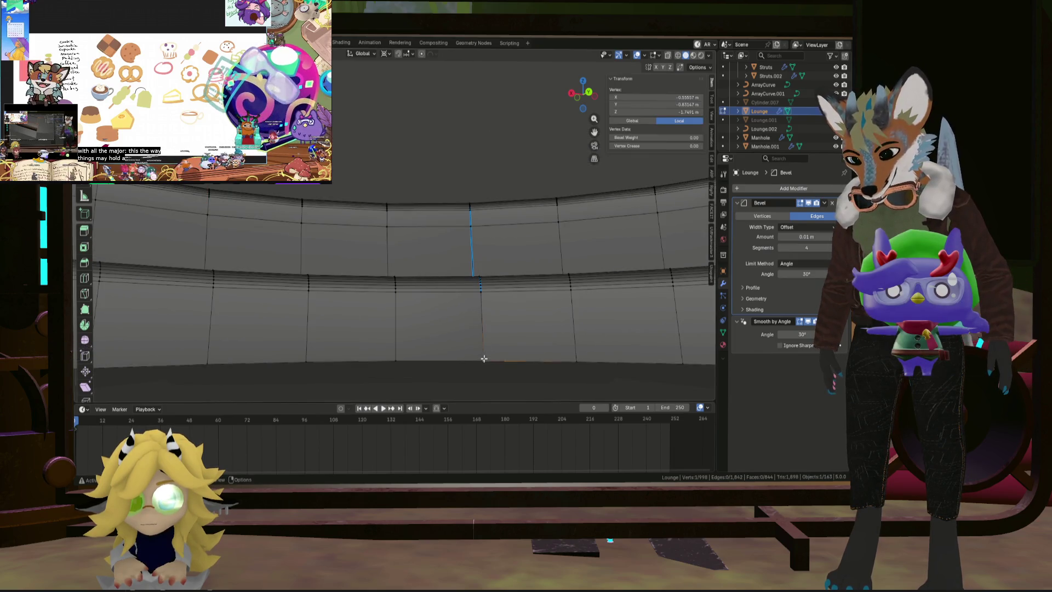
{"action": "scroll", "coordinate": [485, 358], "scroll_direction": "up", "scroll_amount": 4}
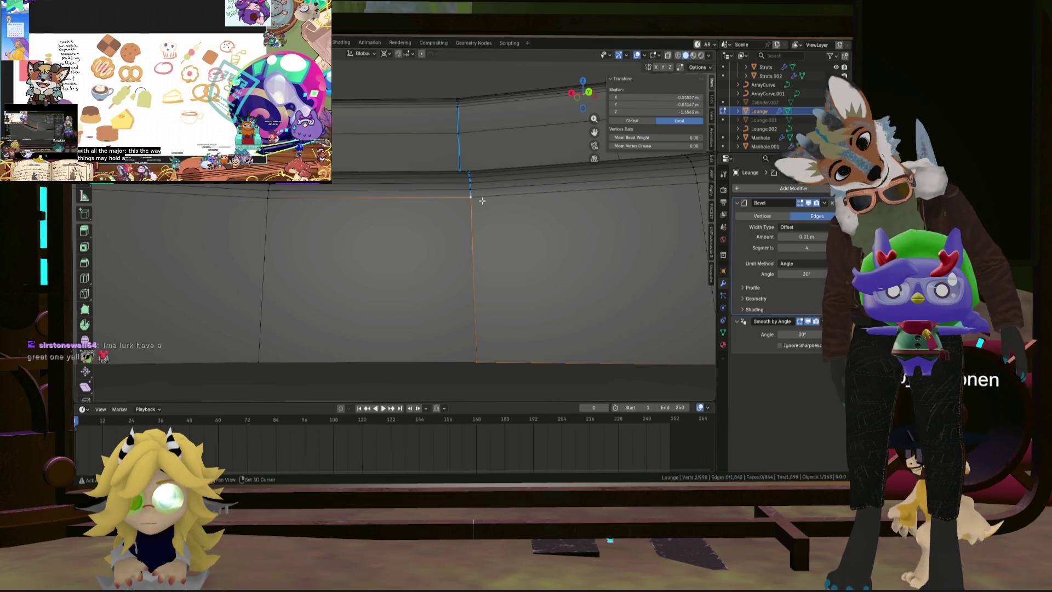
{"action": "key", "text": "g"}
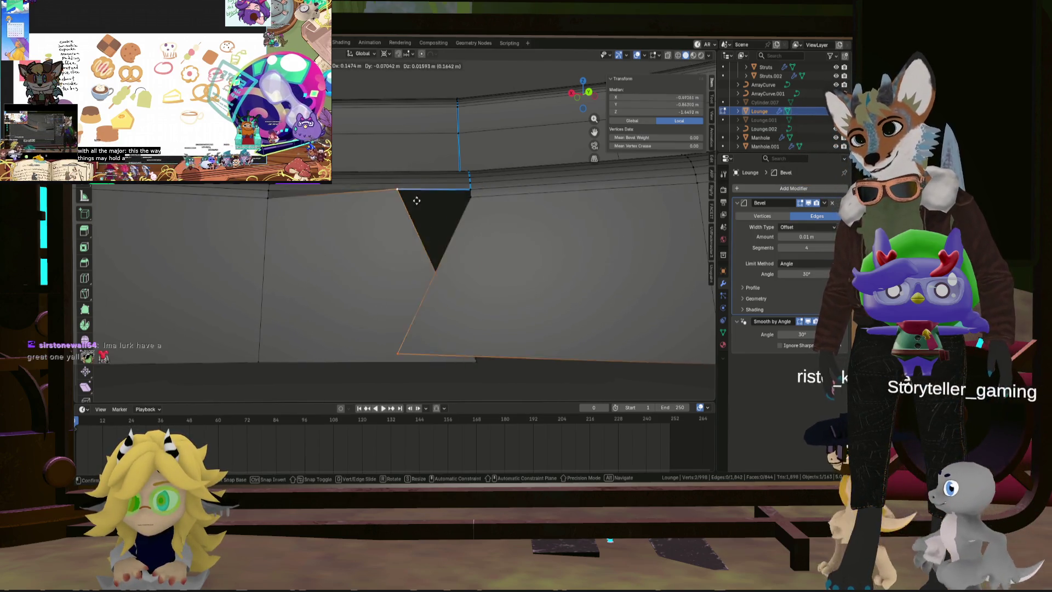
{"action": "left_click", "coordinate": [477, 200]}
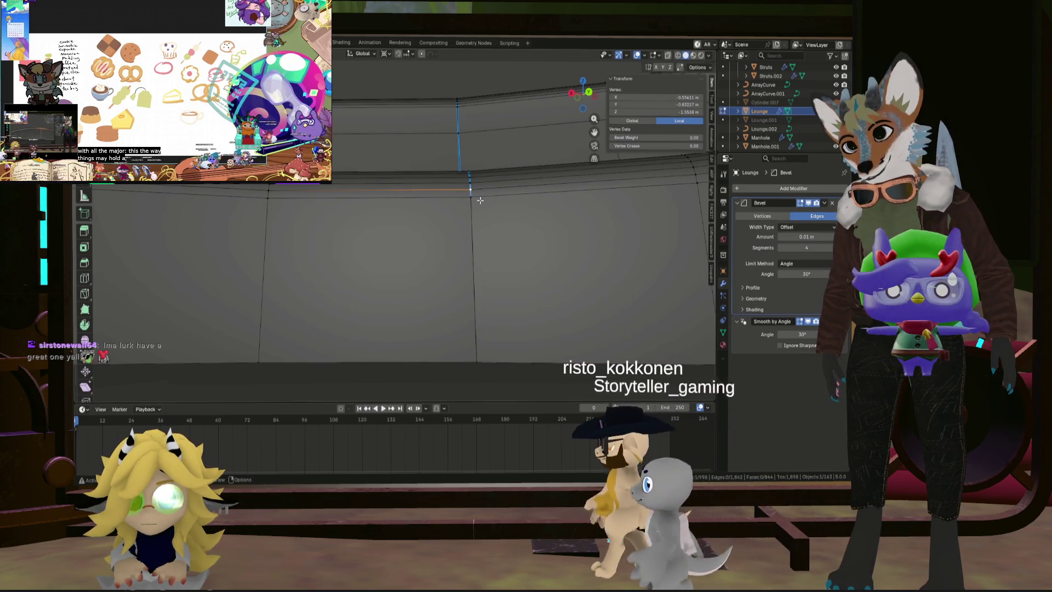
{"action": "left_click", "coordinate": [482, 201]}
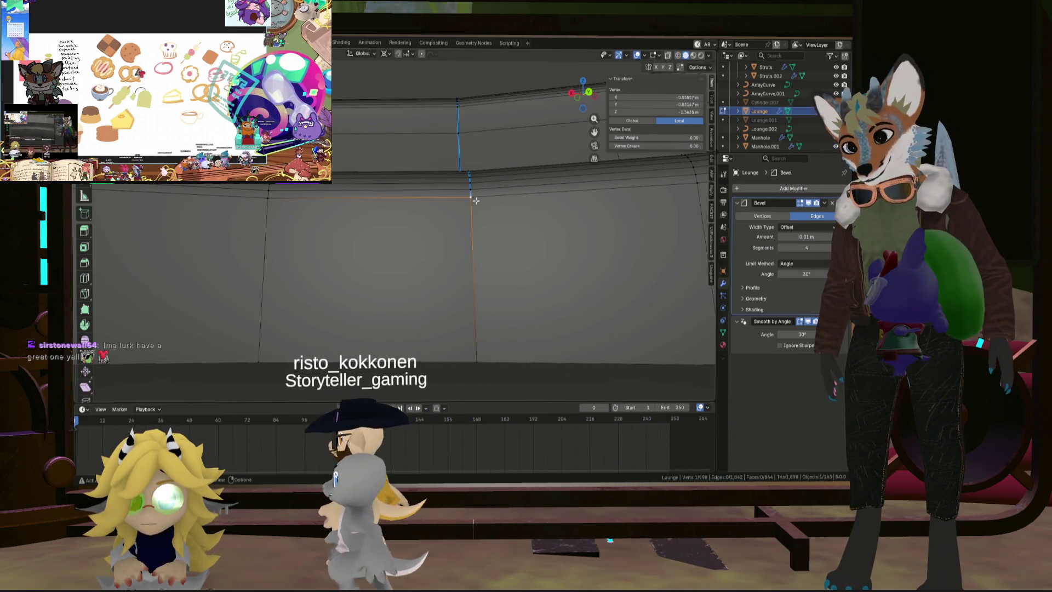
{"action": "key", "text": "h"}
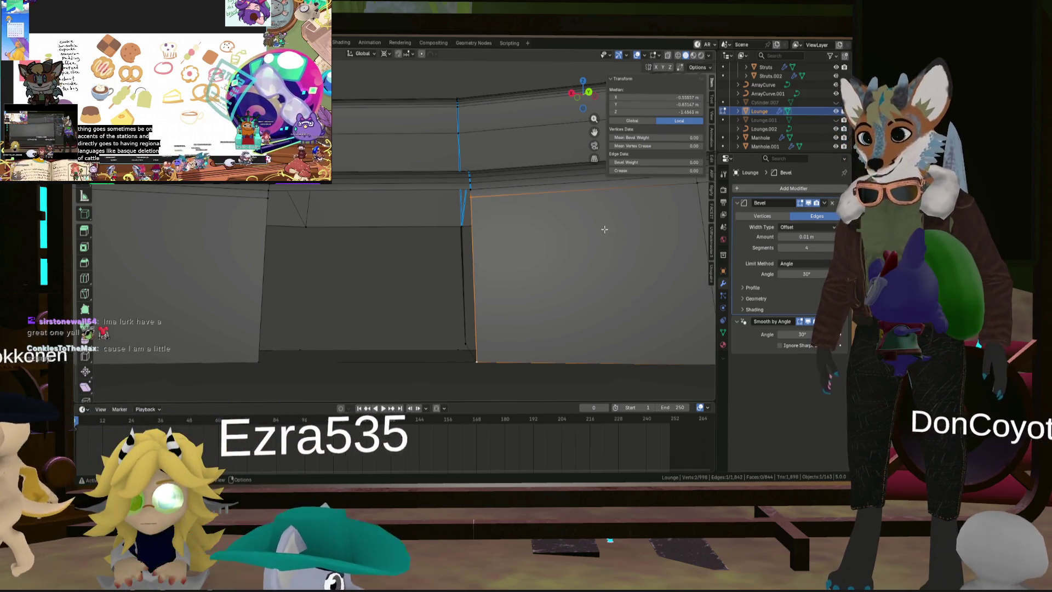
Step: Set the seam edge's bevel weight to 1.00 and slide its vertex down the vertical edge
{"action": "left_click_drag", "start_coordinate": [635, 163], "coordinate": [691, 163]}
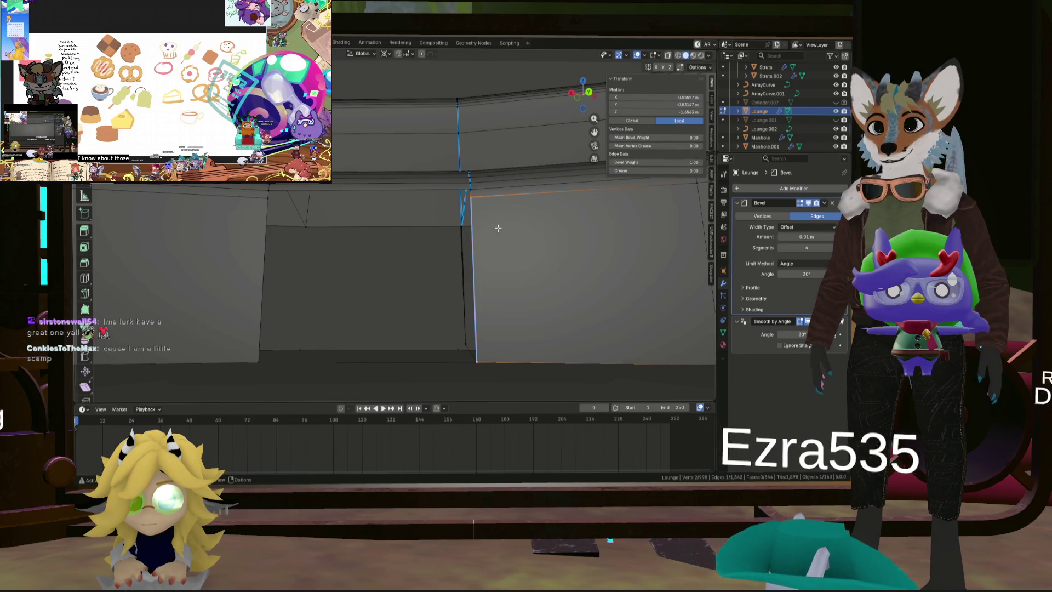
{"action": "key", "text": "alt+h"}
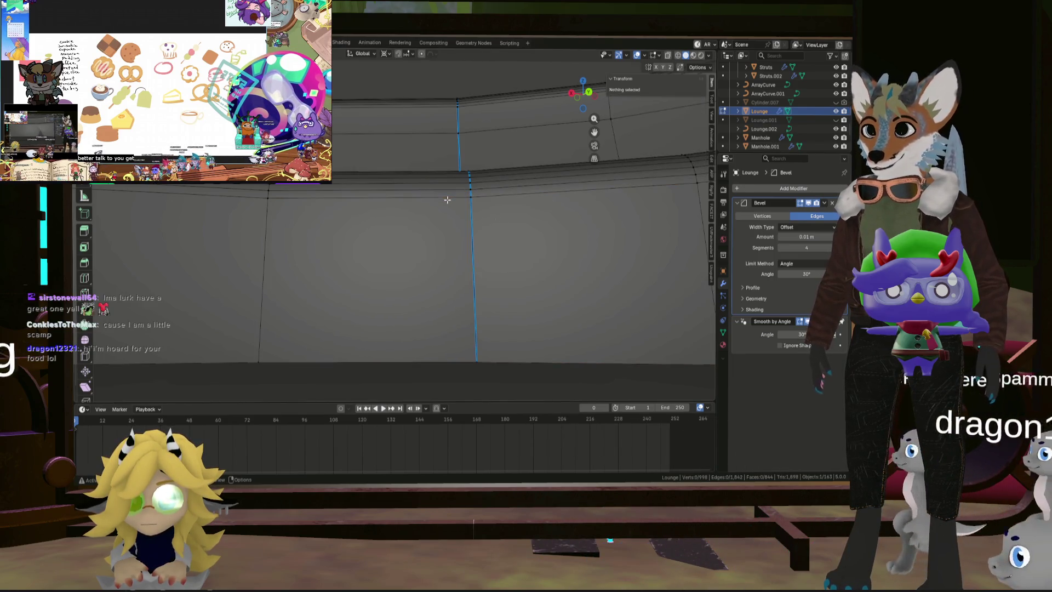
{"action": "key", "text": "g"}
{"action": "key", "text": "g"}
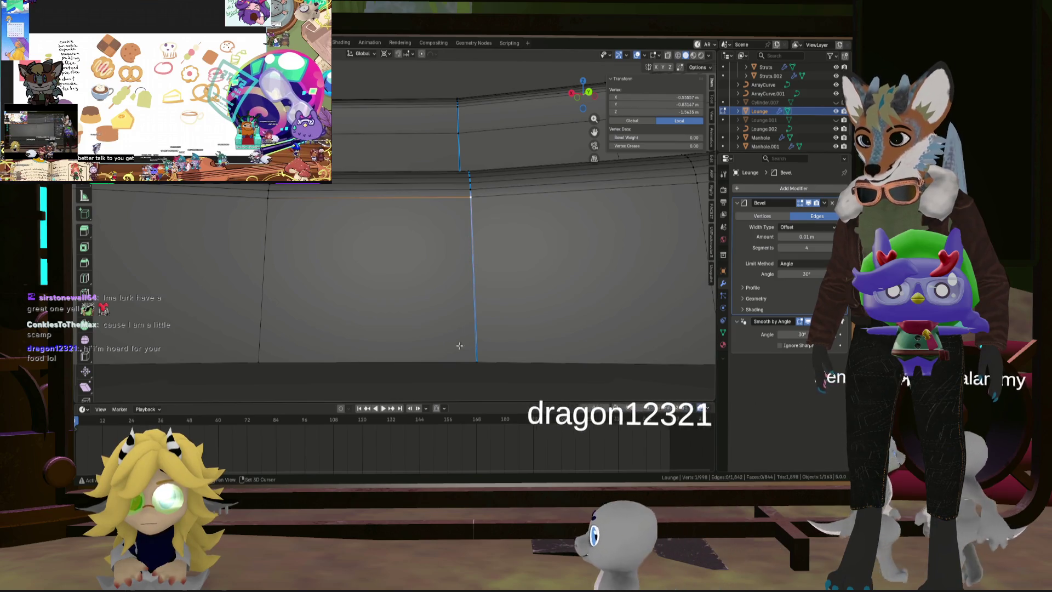
{"action": "left_click", "coordinate": [459, 209]}
{"action": "key", "text": "alt+a"}
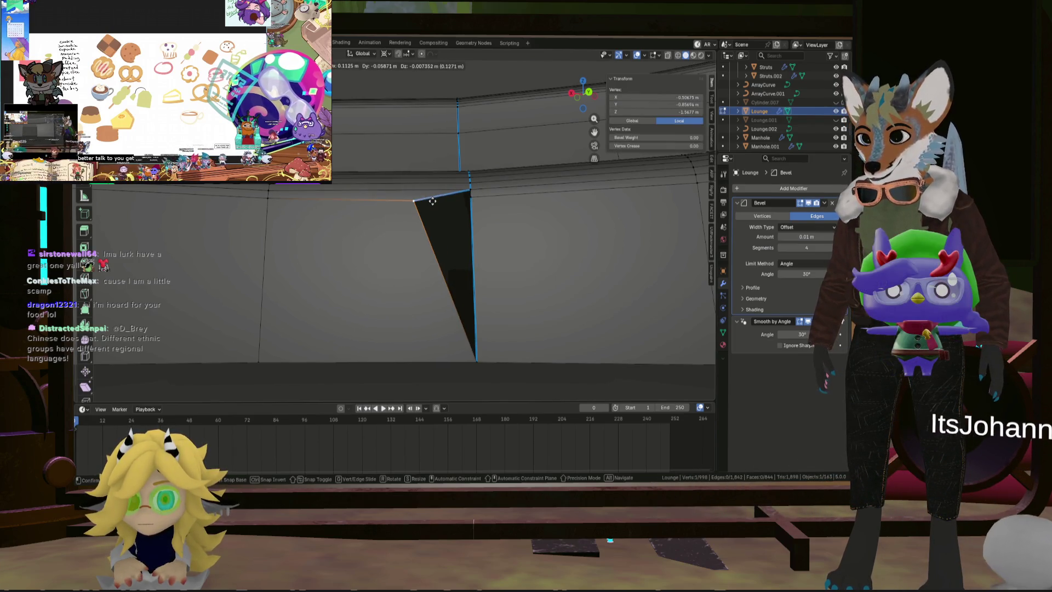
{"action": "left_click", "coordinate": [439, 200]}
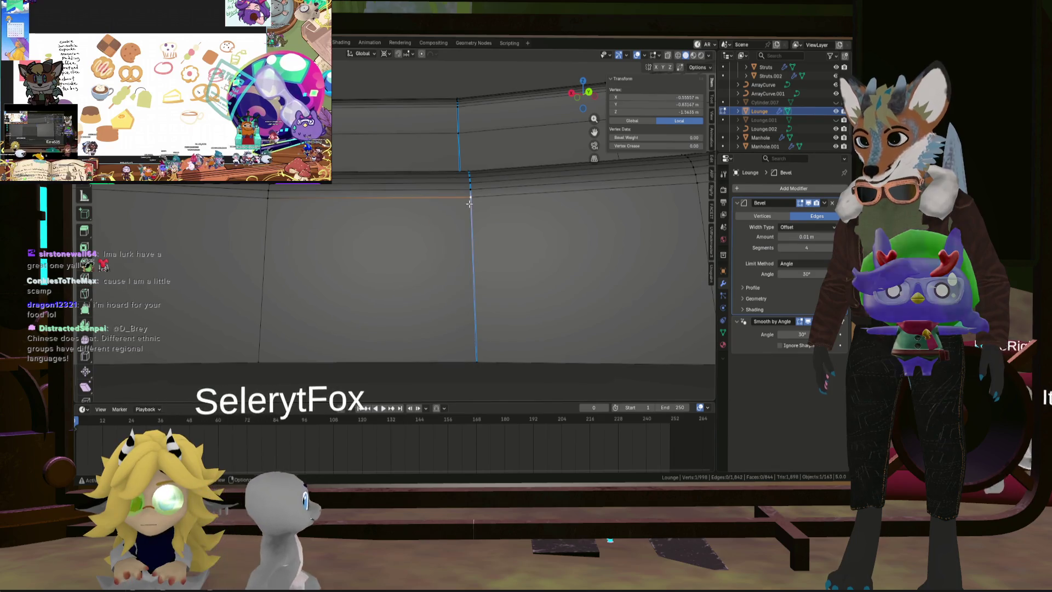
Step: Hide the ledge's top edge and left vertical edge
{"action": "left_click", "coordinate": [470, 192], "text": "alt"}
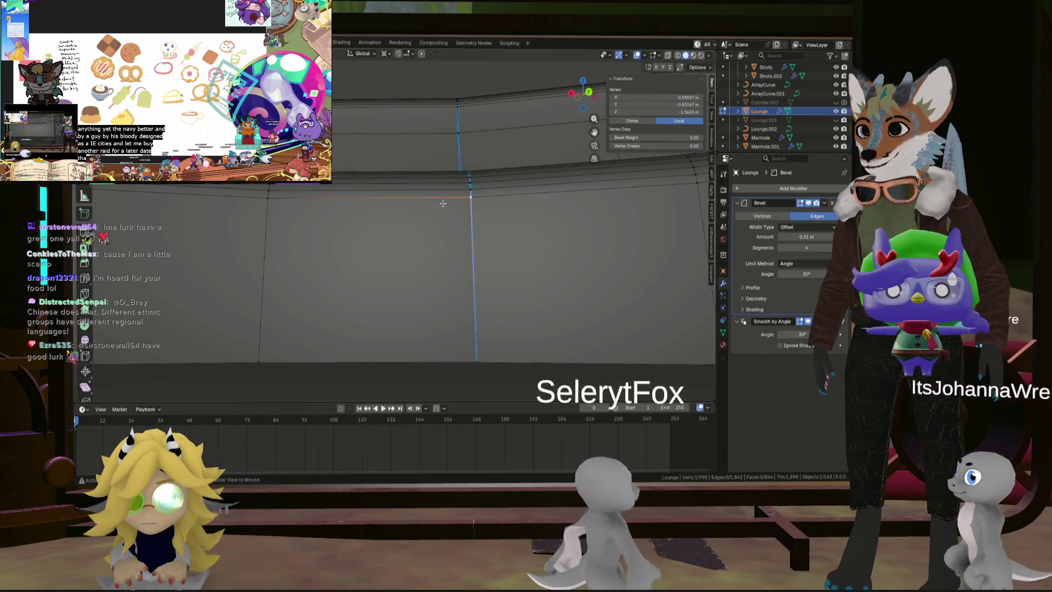
{"action": "mouse_move", "coordinate": [470, 192]}
{"action": "middle_mouse_down"}
{"action": "mouse_move", "coordinate": [453, 179]}
{"action": "mouse_move", "coordinate": [446, 216]}
{"action": "mouse_move", "coordinate": [503, 207]}
{"action": "mouse_move", "coordinate": [448, 229]}
{"action": "middle_mouse_up"}
{"action": "key", "text": "h"}
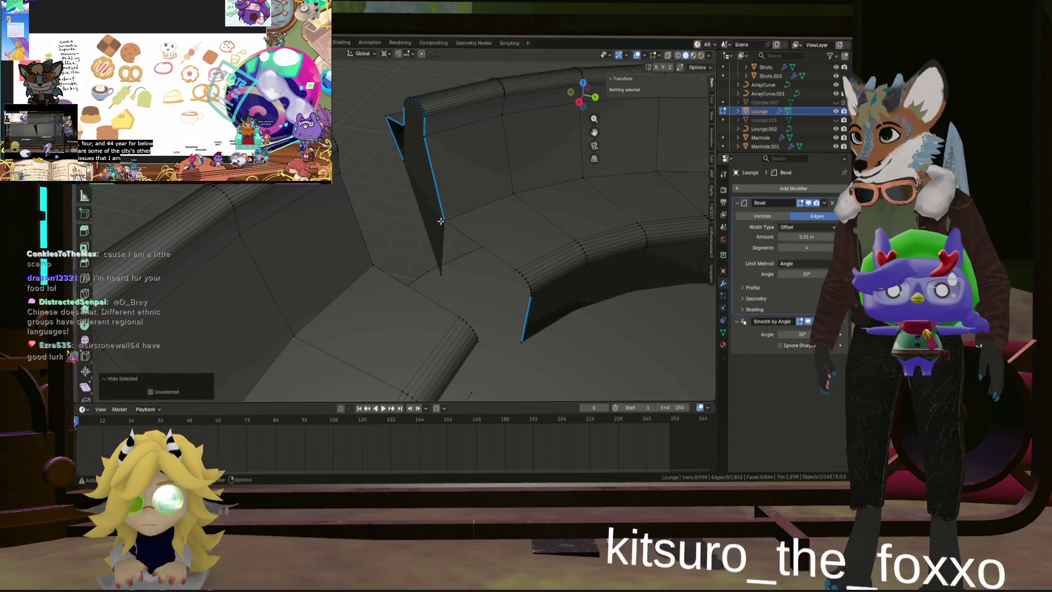
Step: Undo the pulled-out vertex spike at the ledge corner
{"action": "left_click", "coordinate": [442, 220]}
{"action": "middle_click_drag", "start_coordinate": [531, 298], "coordinate": [589, 268]}
{"action": "mouse_move", "coordinate": [492, 234]}
{"action": "middle_mouse_down"}
{"action": "mouse_move", "coordinate": [505, 224]}
{"action": "mouse_move", "coordinate": [510, 238]}
{"action": "middle_mouse_up"}
{"action": "key", "text": "ctrl+z"}
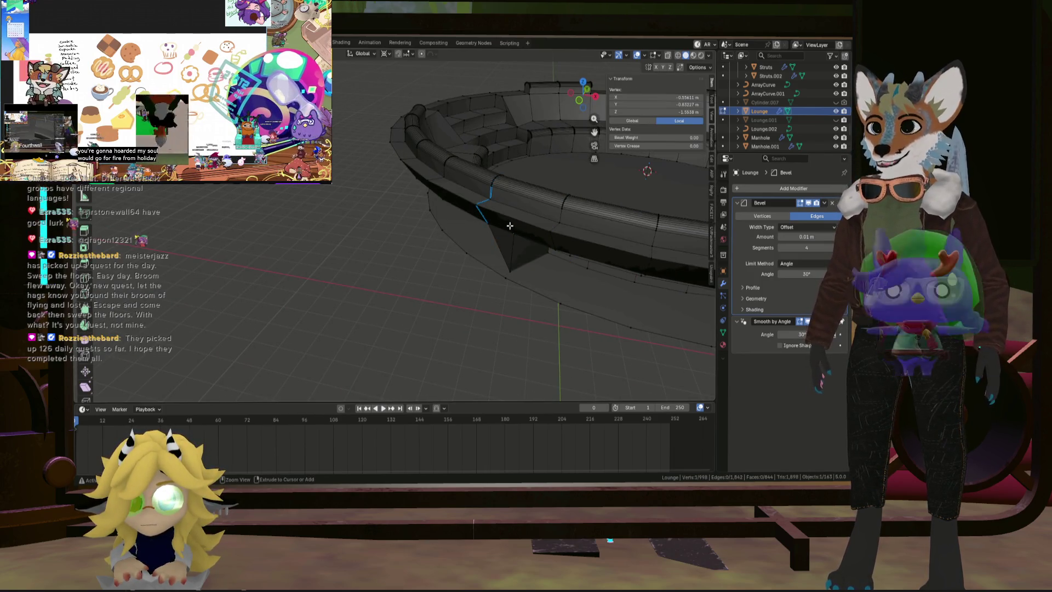
Step: Inspect edge loops along the lounge rim from a low side view, then deselect
{"action": "middle_click_drag", "start_coordinate": [501, 242], "coordinate": [578, 213]}
{"action": "left_click", "coordinate": [578, 213], "text": "alt"}
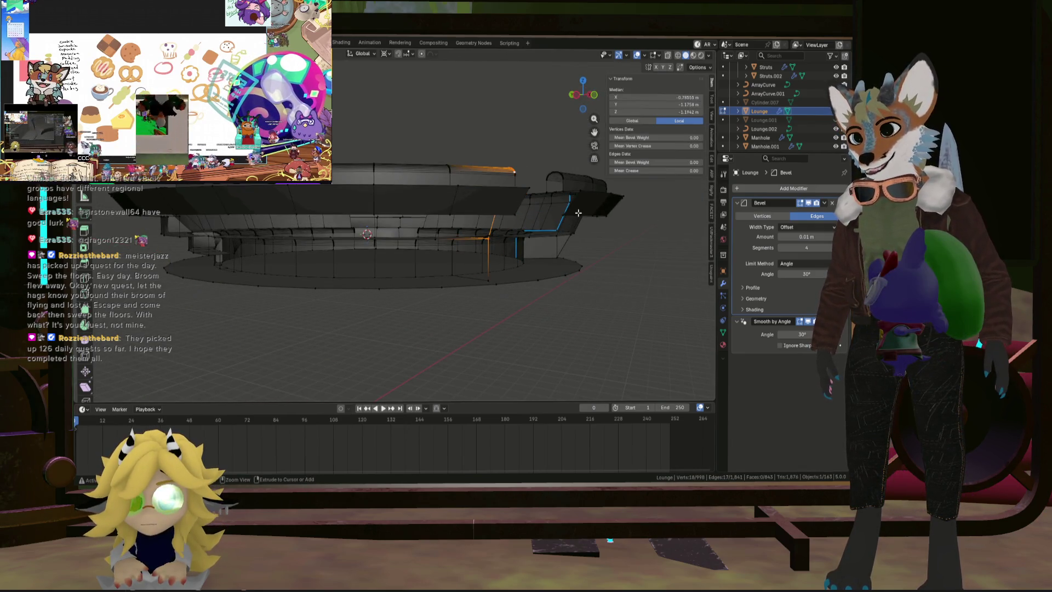
{"action": "left_click", "coordinate": [578, 213], "text": "alt"}
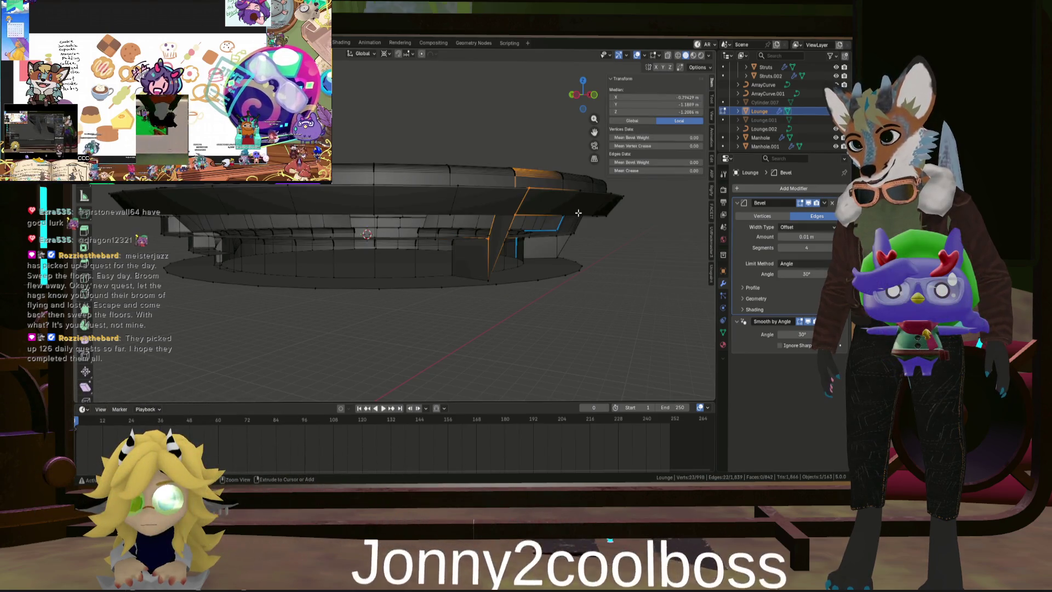
{"action": "scroll", "coordinate": [474, 276], "scroll_direction": "up", "scroll_amount": 5}
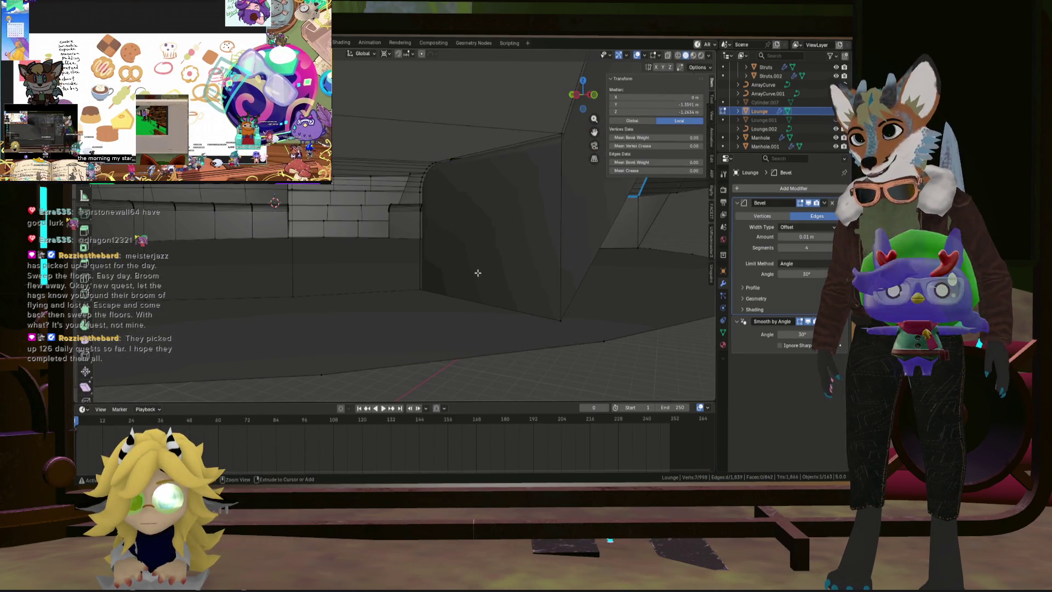
{"action": "key", "text": "alt+a"}
{"action": "mouse_move", "coordinate": [478, 271]}
{"action": "middle_mouse_down"}
{"action": "mouse_move", "coordinate": [496, 263]}
{"action": "mouse_move", "coordinate": [477, 286]}
{"action": "mouse_move", "coordinate": [459, 287]}
{"action": "middle_mouse_up"}
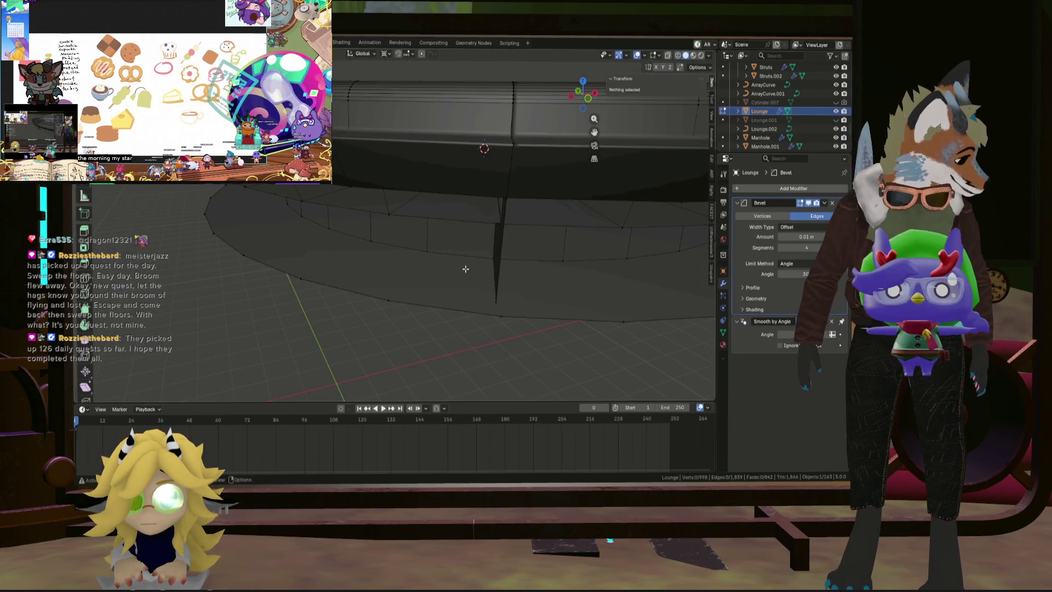
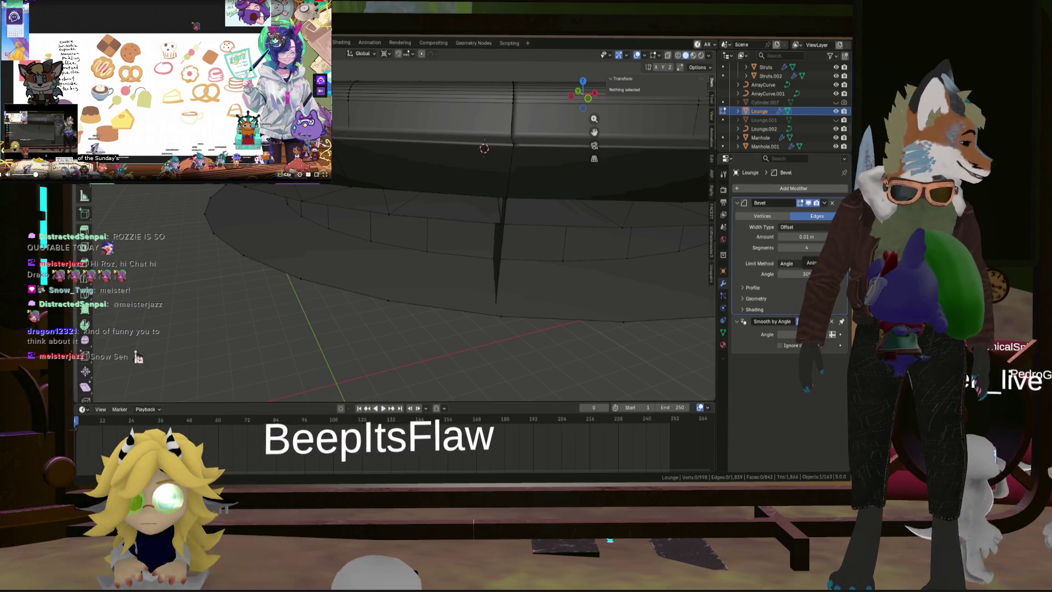
Step: Select an edge path along the lounge bench rim, undoing an accidentally added vertex
{"action": "mouse_move", "coordinate": [542, 236]}
{"action": "middle_mouse_down"}
{"action": "mouse_move", "coordinate": [584, 238]}
{"action": "mouse_move", "coordinate": [536, 211]}
{"action": "middle_mouse_up"}
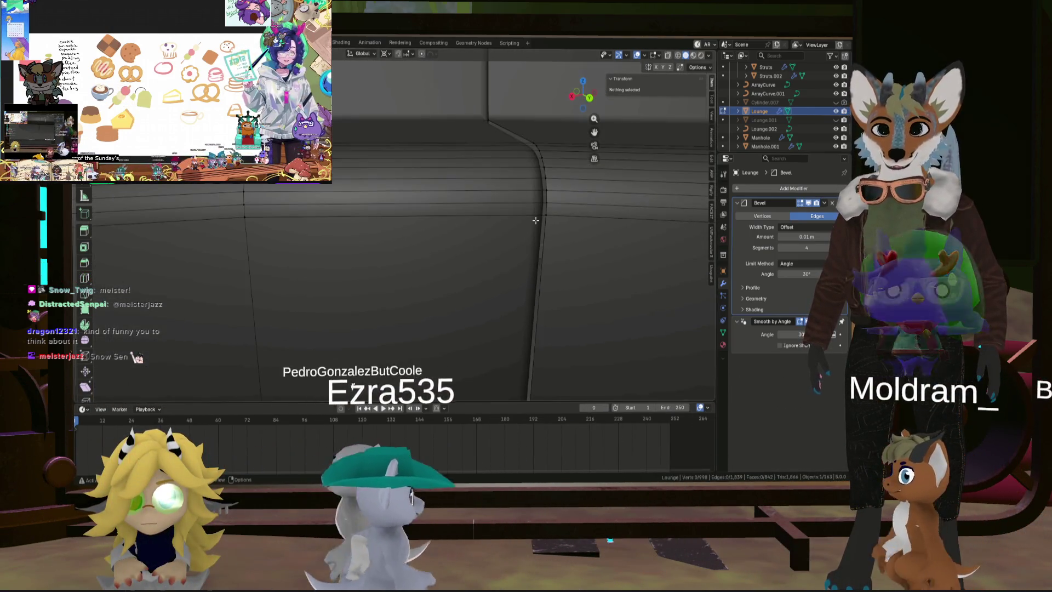
{"action": "left_click", "coordinate": [538, 213], "text": "alt"}
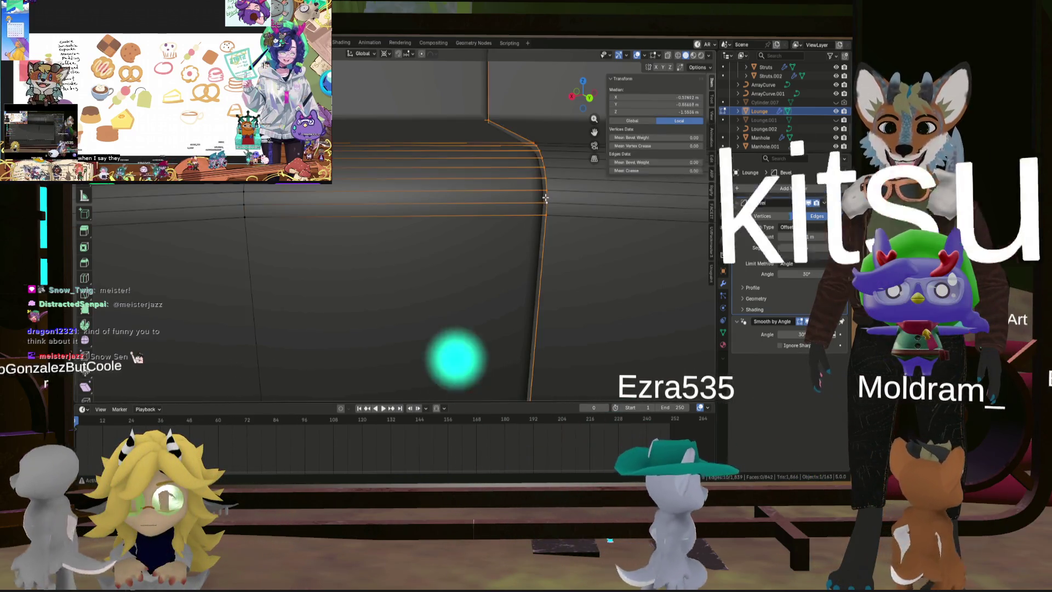
{"action": "scroll", "coordinate": [543, 219], "scroll_direction": "down", "scroll_amount": 5}
{"action": "mouse_move", "coordinate": [541, 239]}
{"action": "middle_mouse_down"}
{"action": "mouse_move", "coordinate": [470, 188]}
{"action": "mouse_move", "coordinate": [557, 247]}
{"action": "mouse_move", "coordinate": [512, 192]}
{"action": "mouse_move", "coordinate": [554, 180]}
{"action": "mouse_move", "coordinate": [460, 185]}
{"action": "mouse_move", "coordinate": [517, 219]}
{"action": "mouse_move", "coordinate": [571, 293]}
{"action": "mouse_move", "coordinate": [557, 219]}
{"action": "mouse_move", "coordinate": [578, 309]}
{"action": "mouse_move", "coordinate": [599, 253]}
{"action": "mouse_move", "coordinate": [592, 272]}
{"action": "mouse_move", "coordinate": [578, 273]}
{"action": "middle_mouse_up"}
{"action": "left_click", "coordinate": [578, 309], "text": "ctrl"}
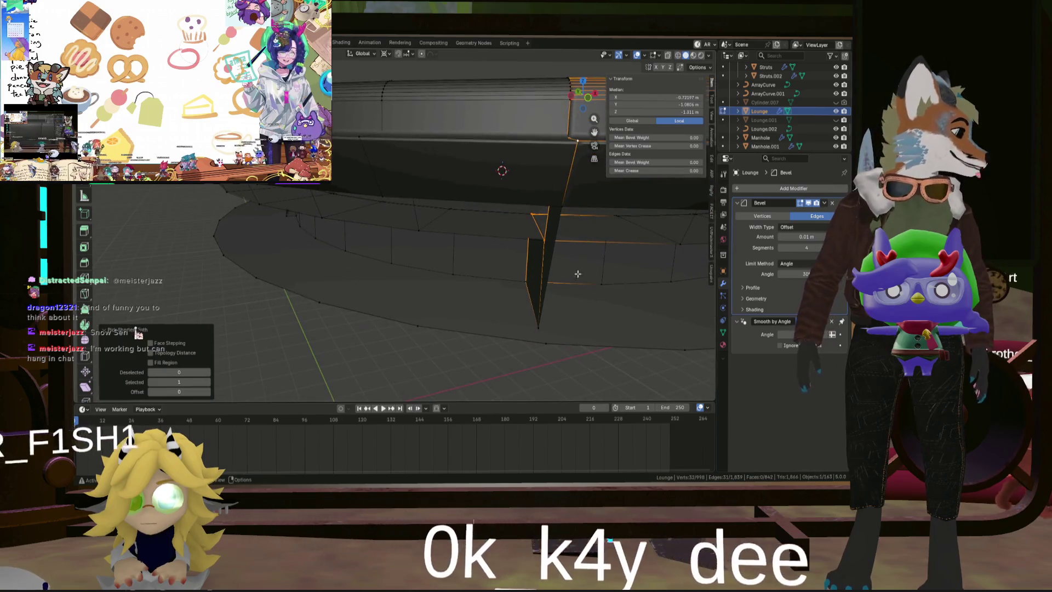
{"action": "left_click", "coordinate": [554, 331], "text": "shift"}
{"action": "key", "text": "ctrl+z"}
Step: Pick a shorter ring section ending at the gap, checking it by hiding and revealing it
{"action": "mouse_move", "coordinate": [587, 311]}
{"action": "middle_mouse_down"}
{"action": "mouse_move", "coordinate": [509, 305]}
{"action": "mouse_move", "coordinate": [603, 331]}
{"action": "mouse_move", "coordinate": [533, 331]}
{"action": "mouse_move", "coordinate": [512, 244]}
{"action": "mouse_move", "coordinate": [506, 258]}
{"action": "mouse_move", "coordinate": [520, 288]}
{"action": "mouse_move", "coordinate": [603, 257]}
{"action": "middle_mouse_up"}
{"action": "key", "text": "h"}
{"action": "key", "text": "alt+h"}
{"action": "left_click", "coordinate": [637, 243], "text": "ctrl"}
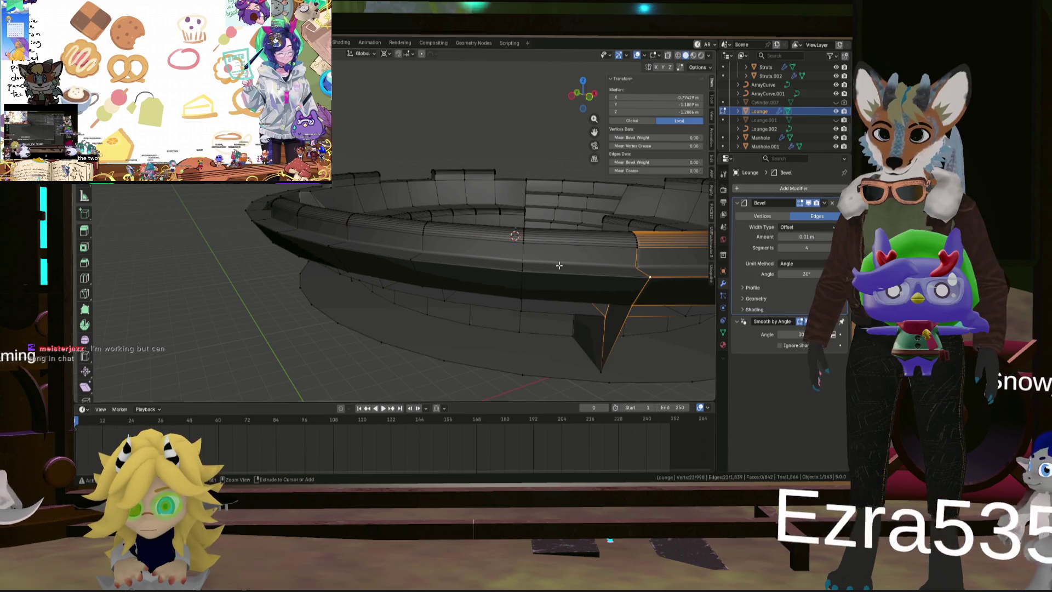
{"action": "key", "text": "h"}
{"action": "mouse_move", "coordinate": [588, 268]}
{"action": "middle_mouse_down"}
{"action": "mouse_move", "coordinate": [565, 258]}
{"action": "mouse_move", "coordinate": [536, 273]}
{"action": "middle_mouse_up"}
{"action": "key", "text": "alt+h"}
{"action": "scroll", "coordinate": [535, 273], "scroll_direction": "up", "scroll_amount": 5}
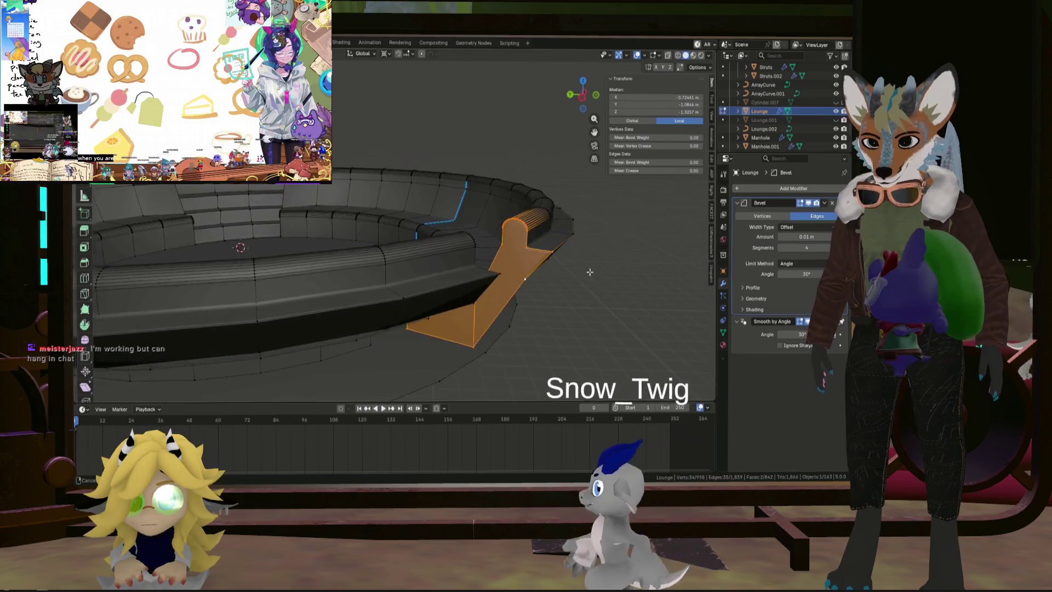
Step: Clear the selection and select the small flat end face of the bench at the gap
{"action": "left_click", "coordinate": [558, 252]}
{"action": "mouse_move", "coordinate": [535, 272]}
{"action": "middle_mouse_down"}
{"action": "mouse_move", "coordinate": [581, 241]}
{"action": "mouse_move", "coordinate": [551, 244]}
{"action": "mouse_move", "coordinate": [562, 229]}
{"action": "mouse_move", "coordinate": [491, 291]}
{"action": "mouse_move", "coordinate": [569, 200]}
{"action": "mouse_move", "coordinate": [428, 110]}
{"action": "middle_mouse_up"}
{"action": "scroll", "coordinate": [558, 252], "scroll_direction": "up", "scroll_amount": 4}
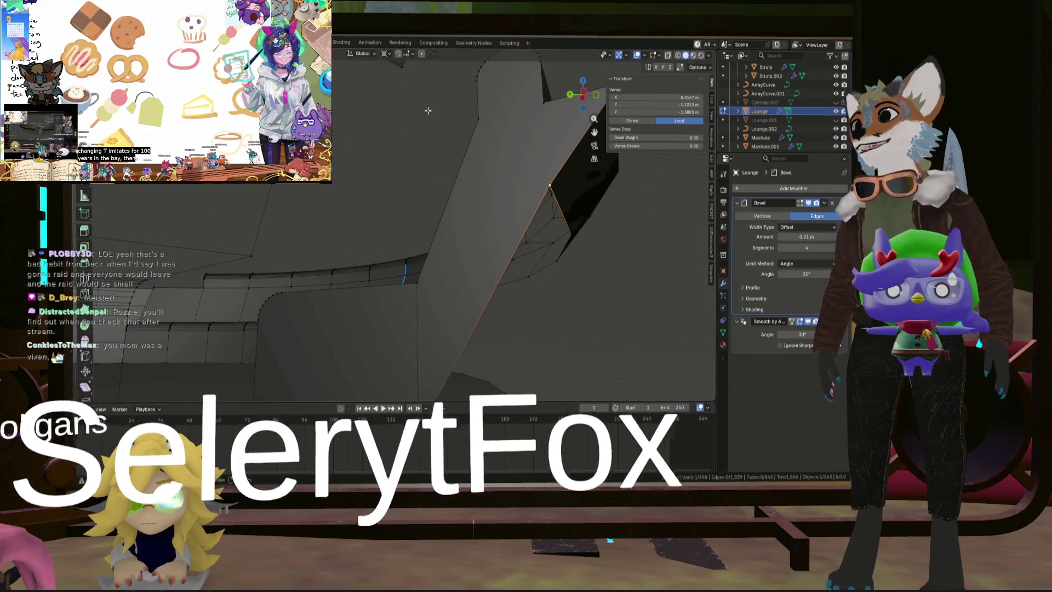
{"action": "left_click", "coordinate": [564, 203]}
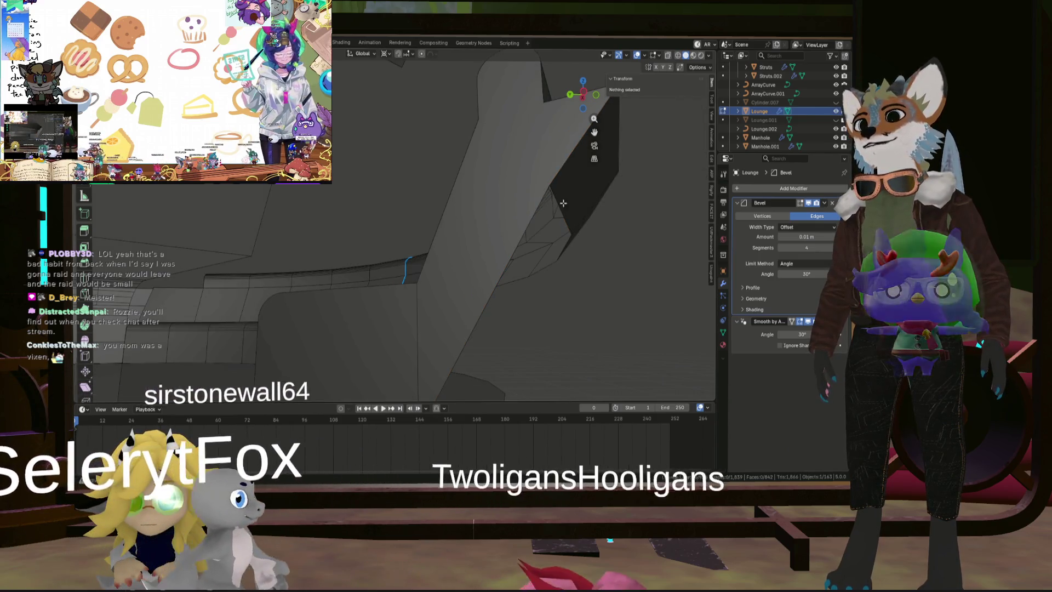
{"action": "left_click", "coordinate": [493, 219]}
{"action": "middle_click_drag", "start_coordinate": [493, 219], "coordinate": [474, 231]}
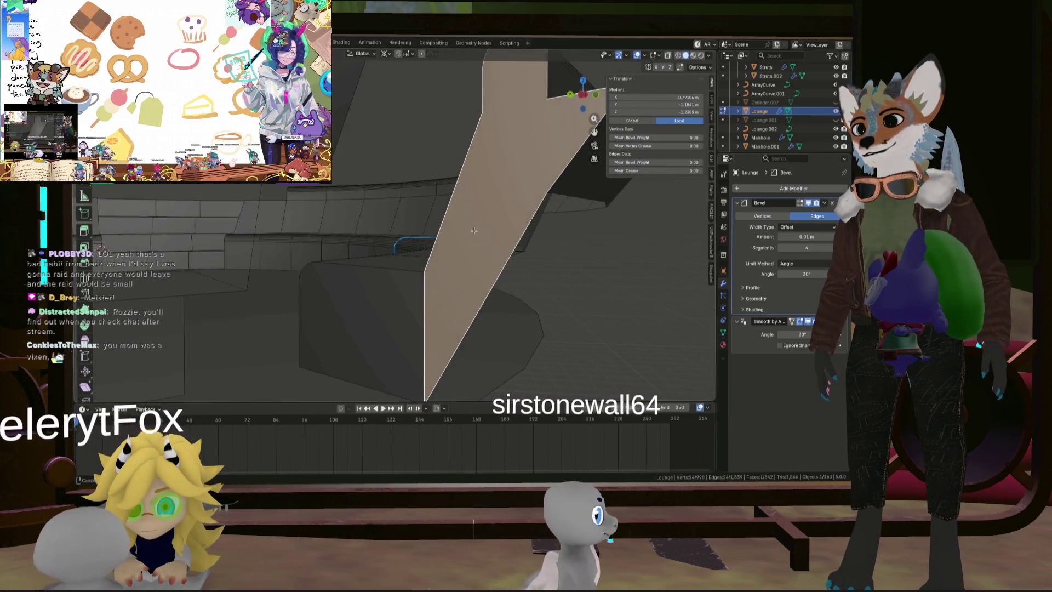
{"action": "left_click", "coordinate": [400, 293]}
{"action": "mouse_move", "coordinate": [400, 293]}
{"action": "middle_mouse_down"}
{"action": "mouse_move", "coordinate": [428, 279]}
{"action": "mouse_move", "coordinate": [405, 202]}
{"action": "middle_mouse_up"}
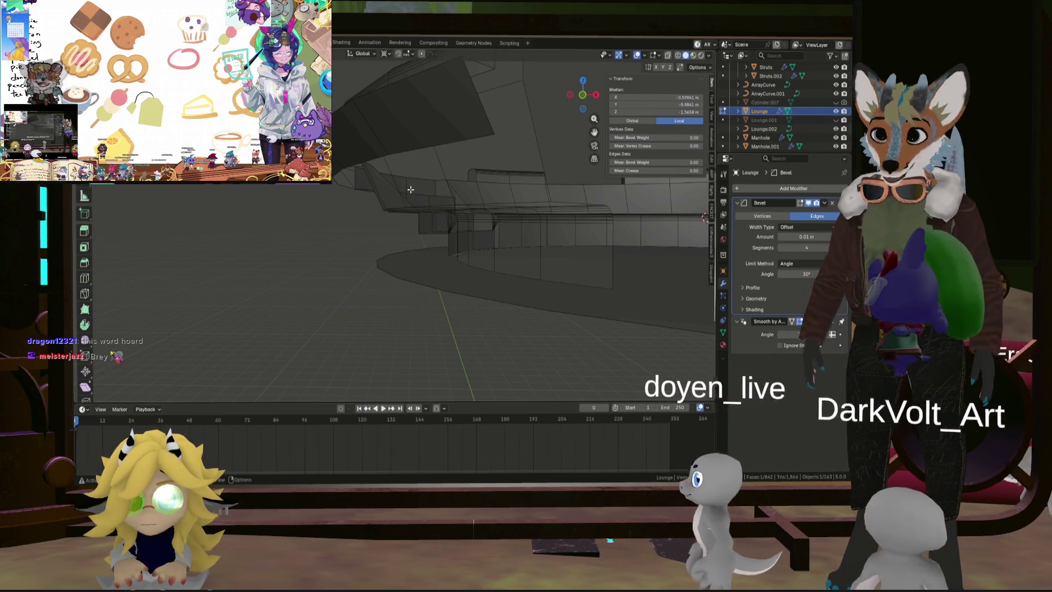
Step: With snapping on, move the open end edge 3 m along X, then reveal the hidden bench piece
{"action": "mouse_move", "coordinate": [405, 202]}
{"action": "middle_mouse_down"}
{"action": "mouse_move", "coordinate": [422, 244]}
{"action": "mouse_move", "coordinate": [429, 235]}
{"action": "mouse_move", "coordinate": [404, 306]}
{"action": "middle_mouse_up"}
{"action": "scroll", "coordinate": [430, 235], "scroll_direction": "down", "scroll_amount": 5}
{"action": "scroll", "coordinate": [405, 306], "scroll_direction": "up", "scroll_amount": 6}
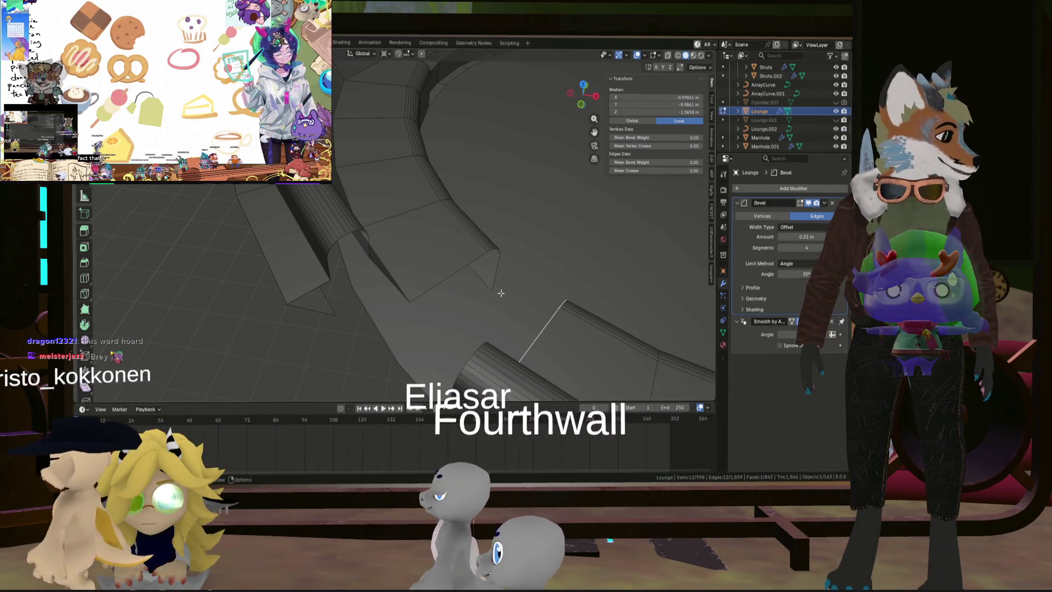
{"action": "mouse_move", "coordinate": [441, 329]}
{"action": "middle_mouse_down"}
{"action": "mouse_move", "coordinate": [470, 333]}
{"action": "mouse_move", "coordinate": [362, 310]}
{"action": "mouse_move", "coordinate": [451, 298]}
{"action": "mouse_move", "coordinate": [413, 282]}
{"action": "mouse_move", "coordinate": [441, 242]}
{"action": "middle_mouse_up"}
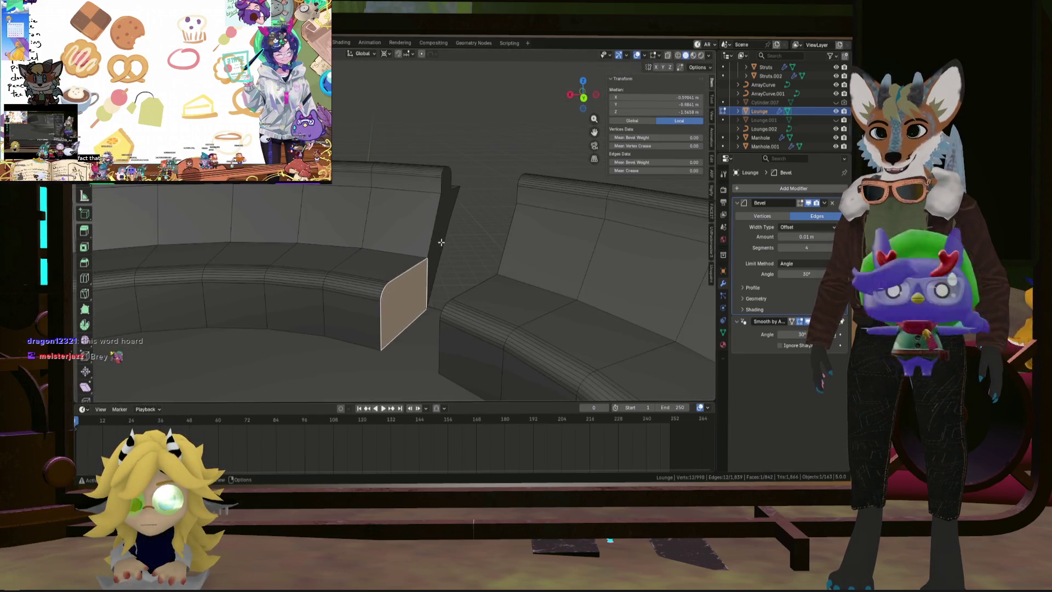
{"action": "middle_click_drag", "start_coordinate": [414, 282], "coordinate": [492, 248]}
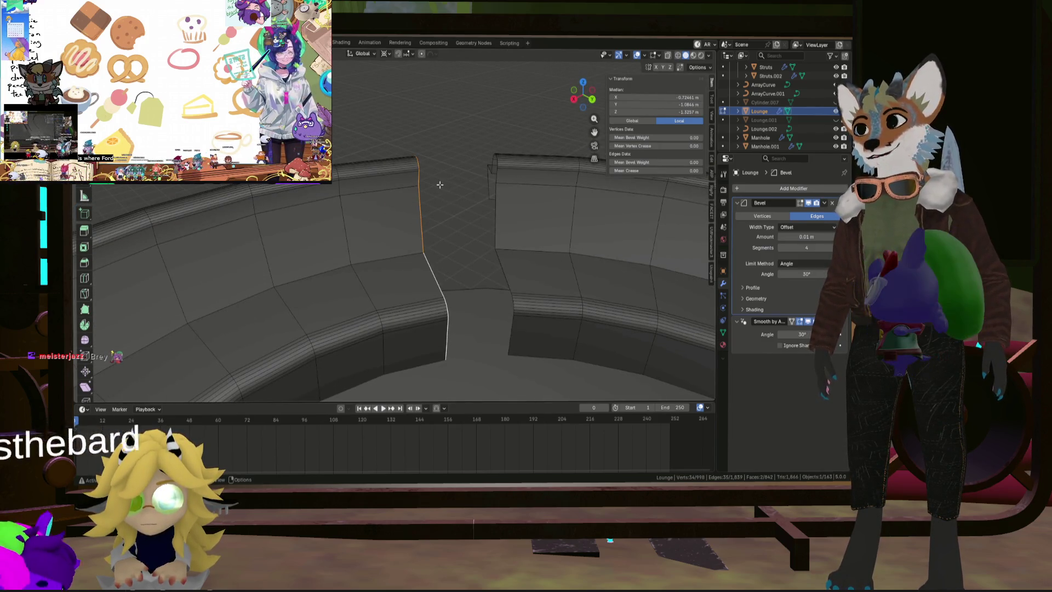
{"action": "left_click", "coordinate": [398, 56]}
{"action": "key", "text": "g"}
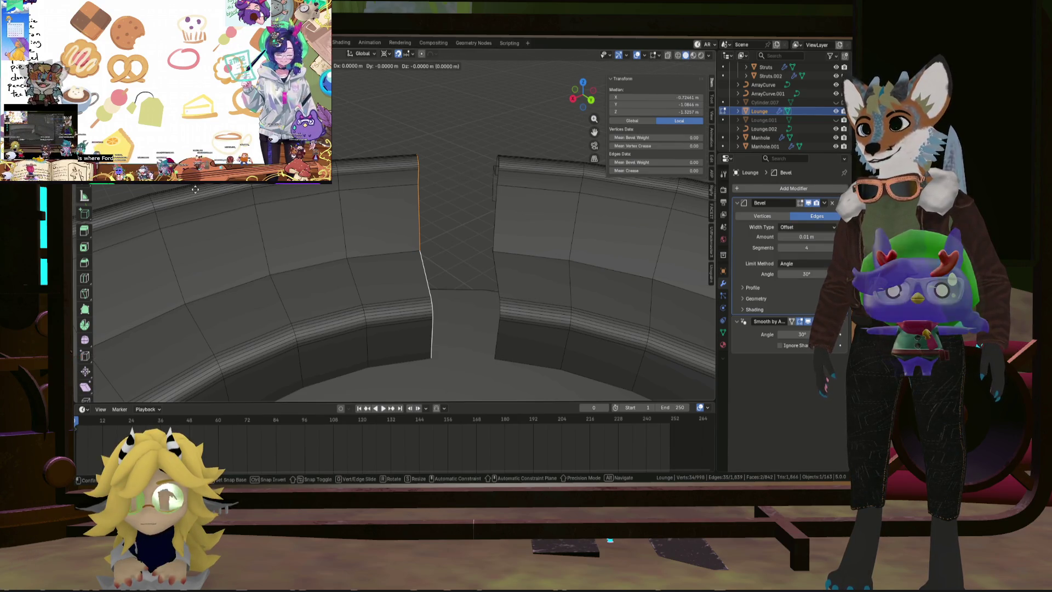
{"action": "middle_click_drag", "start_coordinate": [361, 176], "coordinate": [373, 177]}
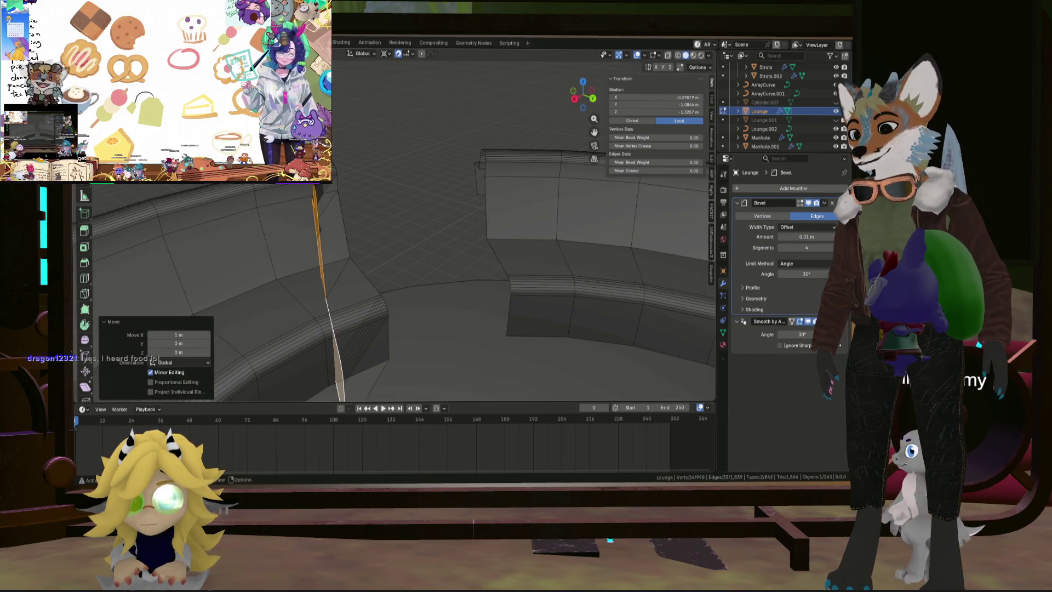
{"action": "key", "text": "alt+h"}
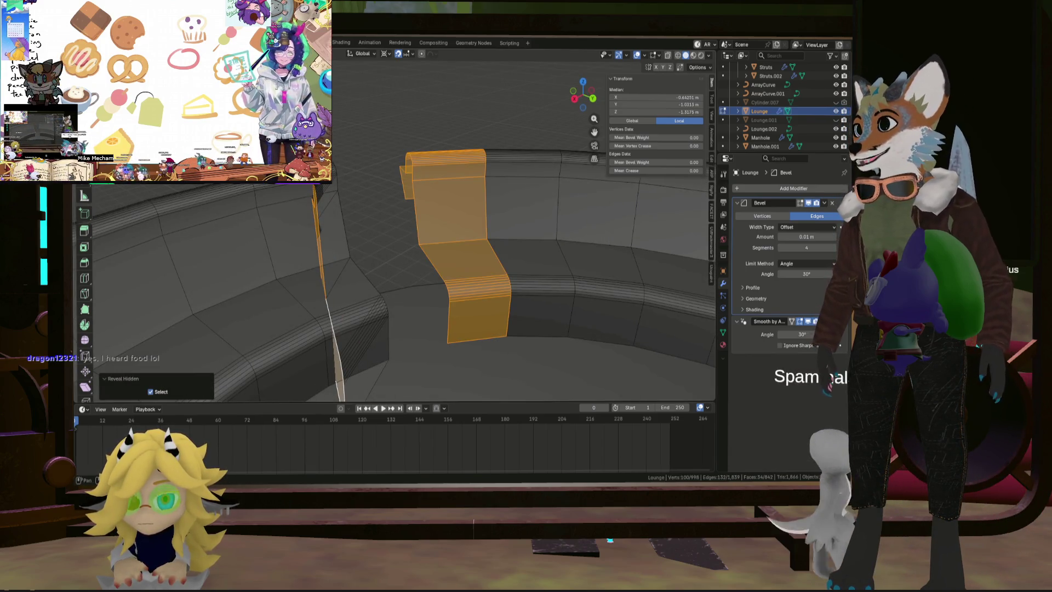
Step: In vertex mode, extrude the bench's back corner vertex 0.41578 m straight down along Z
{"action": "left_click", "coordinate": [449, 311]}
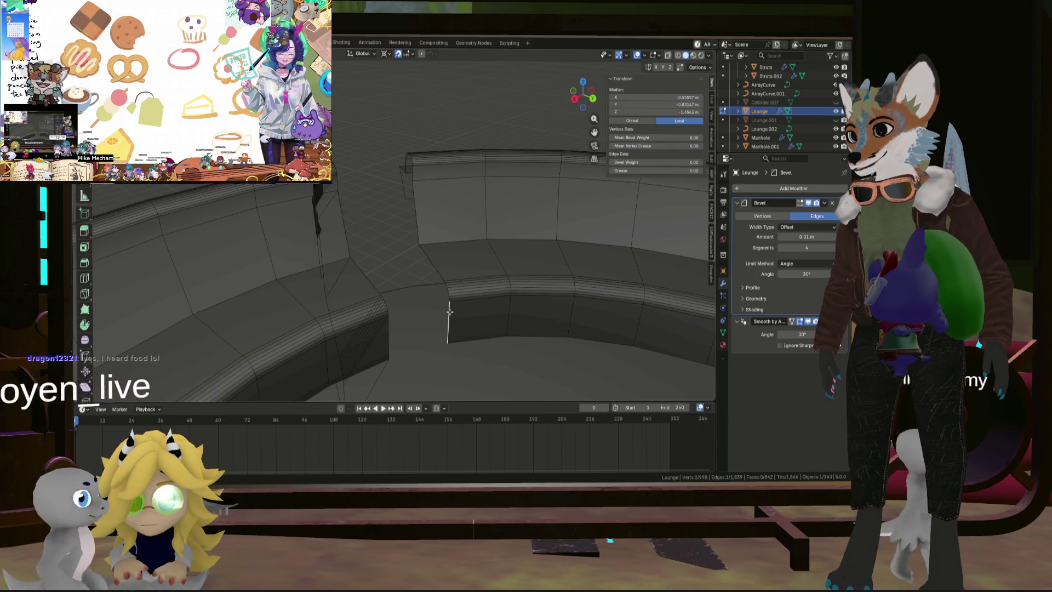
{"action": "mouse_move", "coordinate": [450, 311]}
{"action": "middle_mouse_down"}
{"action": "mouse_move", "coordinate": [411, 265]}
{"action": "mouse_move", "coordinate": [429, 242]}
{"action": "mouse_move", "coordinate": [394, 181]}
{"action": "mouse_move", "coordinate": [367, 181]}
{"action": "middle_mouse_up"}
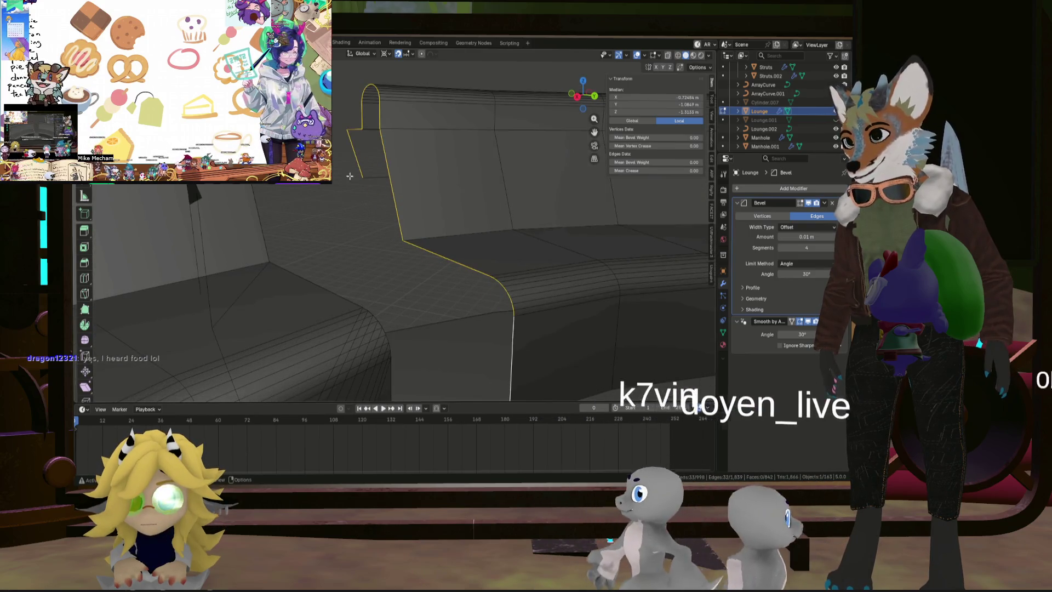
{"action": "key", "text": "1"}
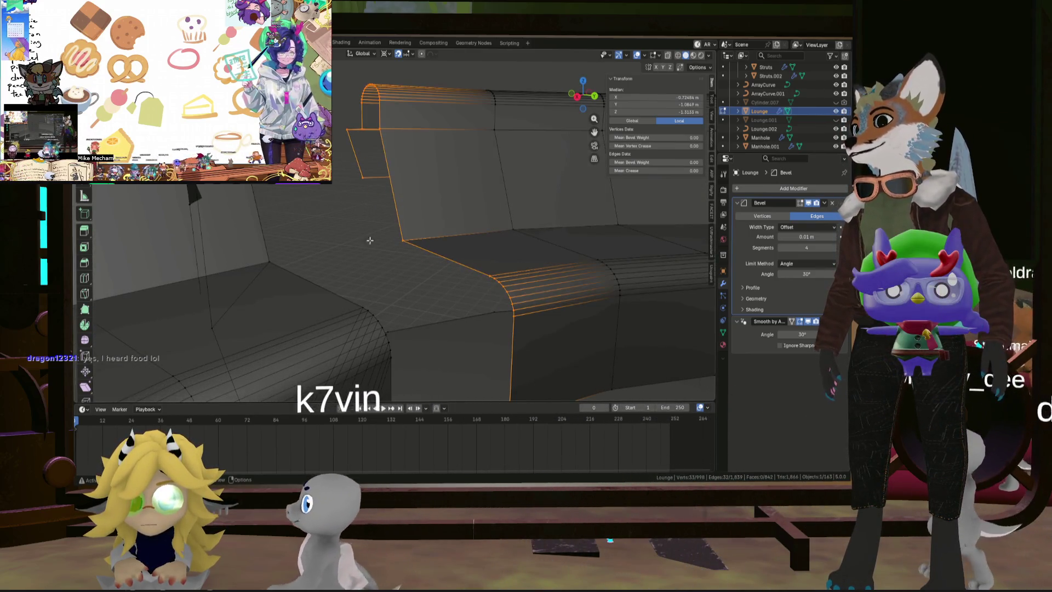
{"action": "left_click", "coordinate": [401, 239]}
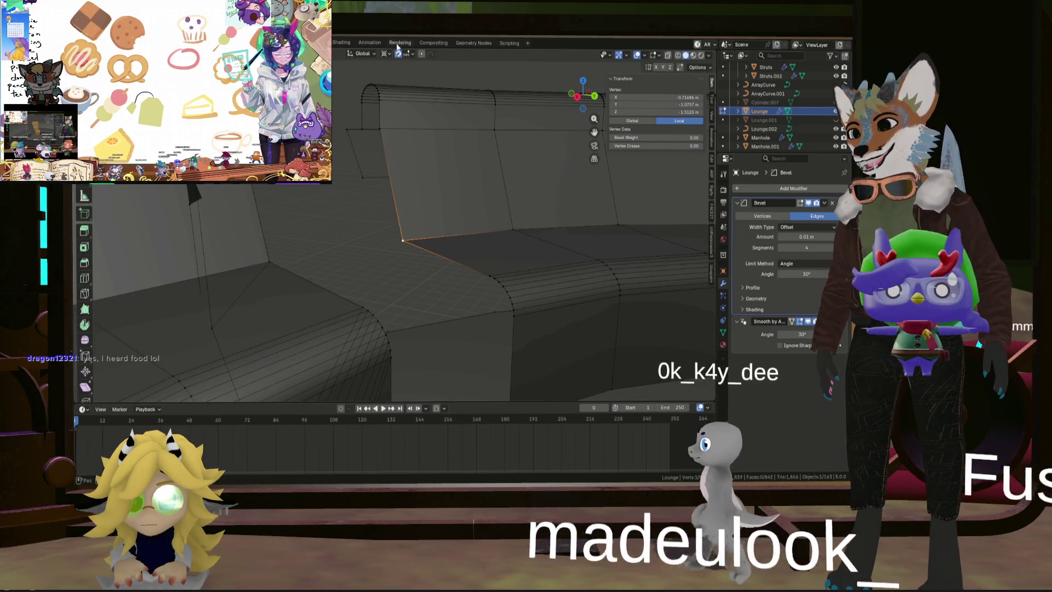
{"action": "key", "text": "g"}
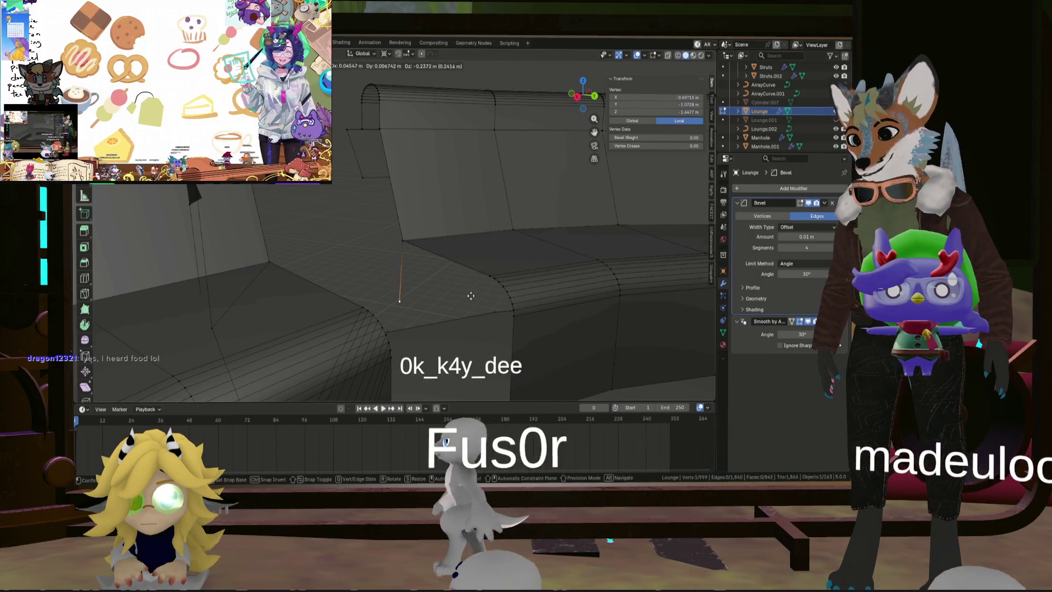
{"action": "key", "text": "z"}
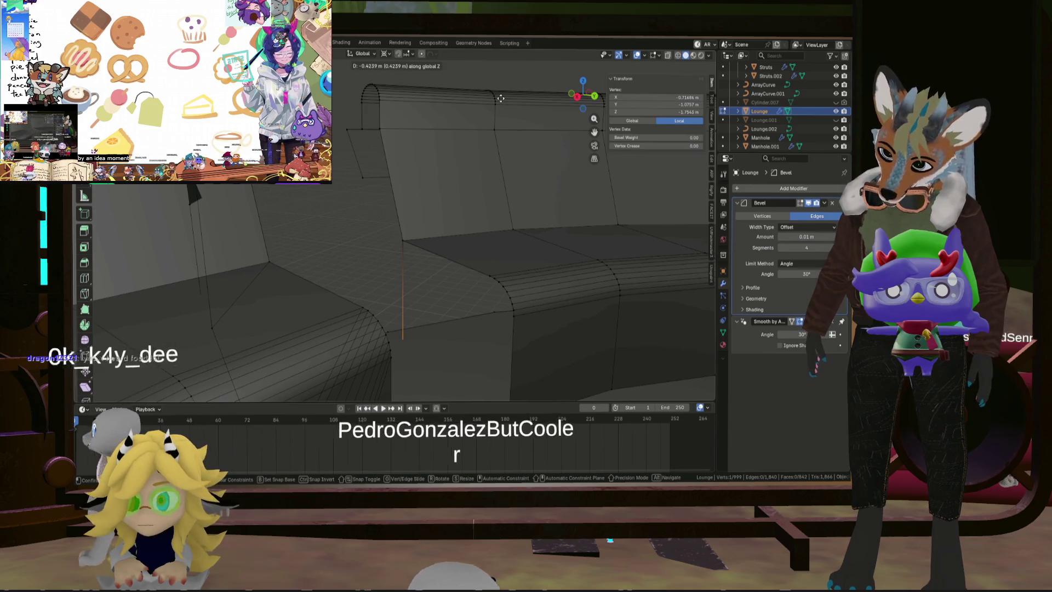
{"action": "left_click", "coordinate": [502, 93]}
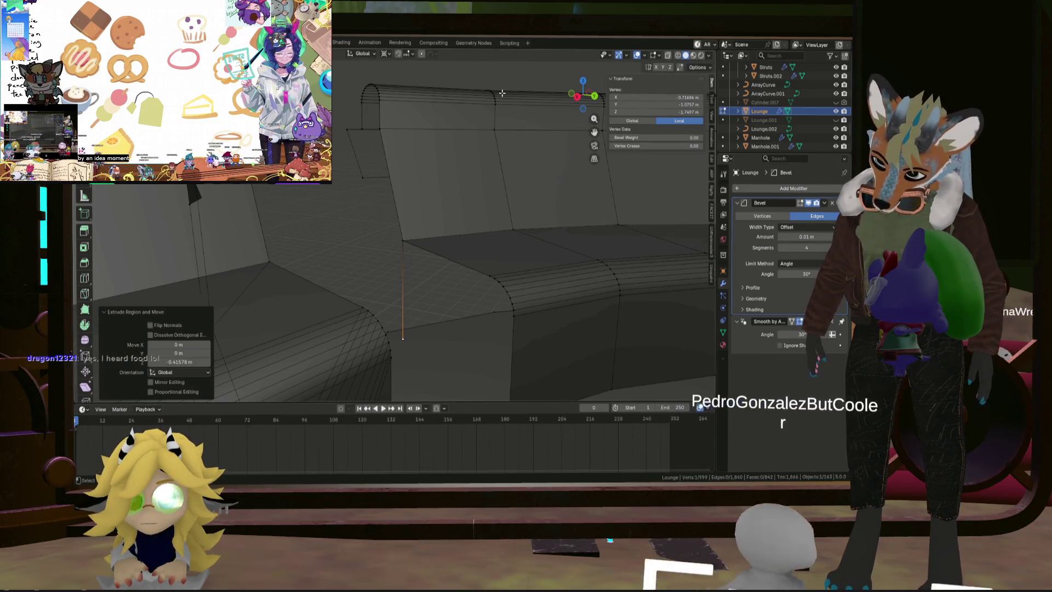
Step: Select the bench corner edge loop, test a face fill and undo it, then save the Greyboxing file
{"action": "mouse_move", "coordinate": [411, 219]}
{"action": "middle_mouse_down"}
{"action": "mouse_move", "coordinate": [371, 222]}
{"action": "mouse_move", "coordinate": [404, 210]}
{"action": "middle_mouse_up"}
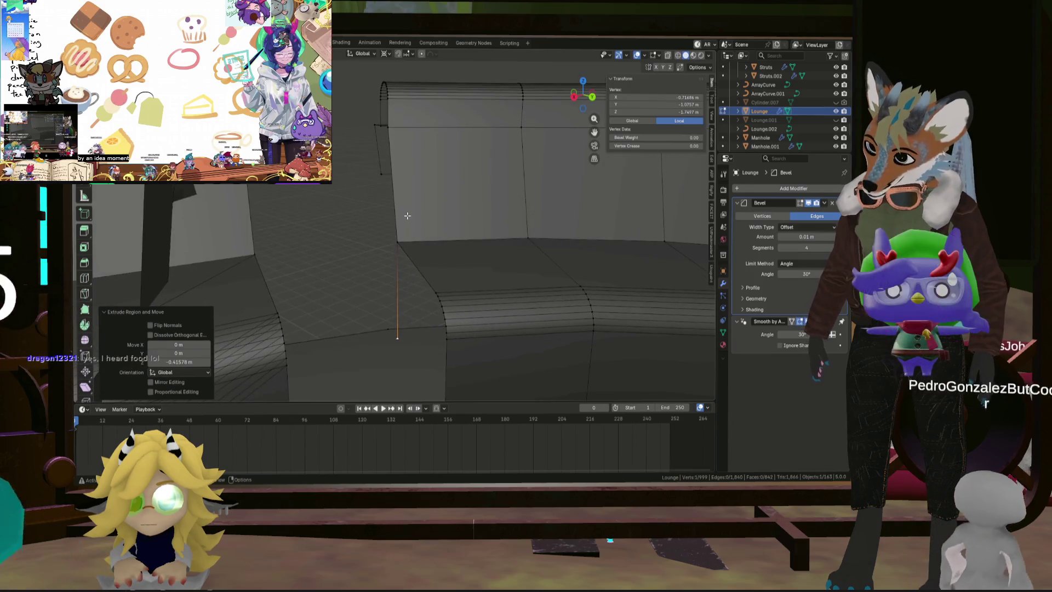
{"action": "middle_click_drag", "start_coordinate": [434, 272], "coordinate": [439, 291]}
{"action": "left_click", "coordinate": [457, 295], "text": "alt"}
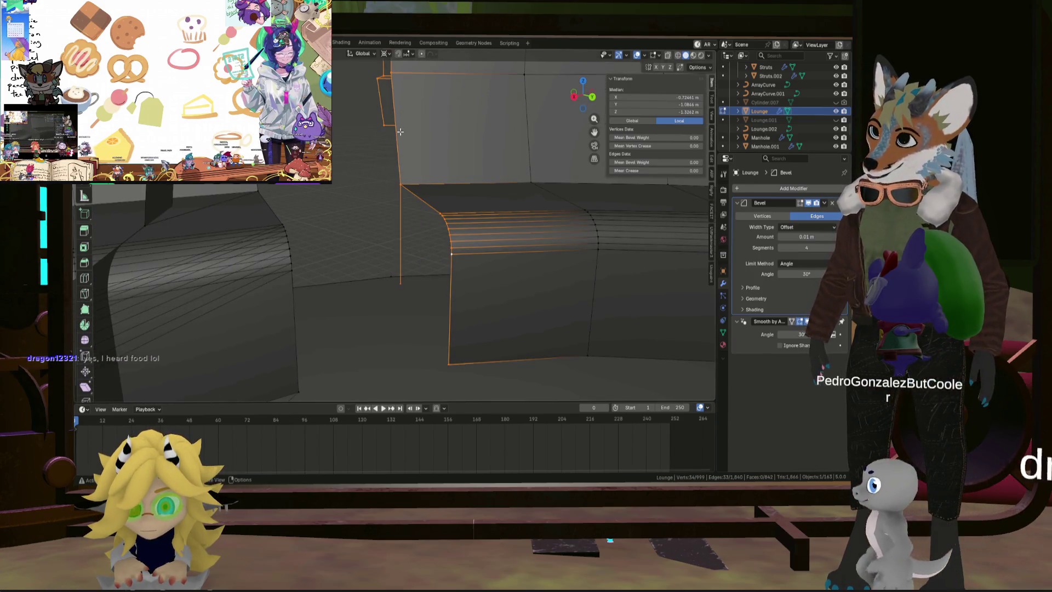
{"action": "middle_click_drag", "start_coordinate": [400, 132], "coordinate": [415, 158]}
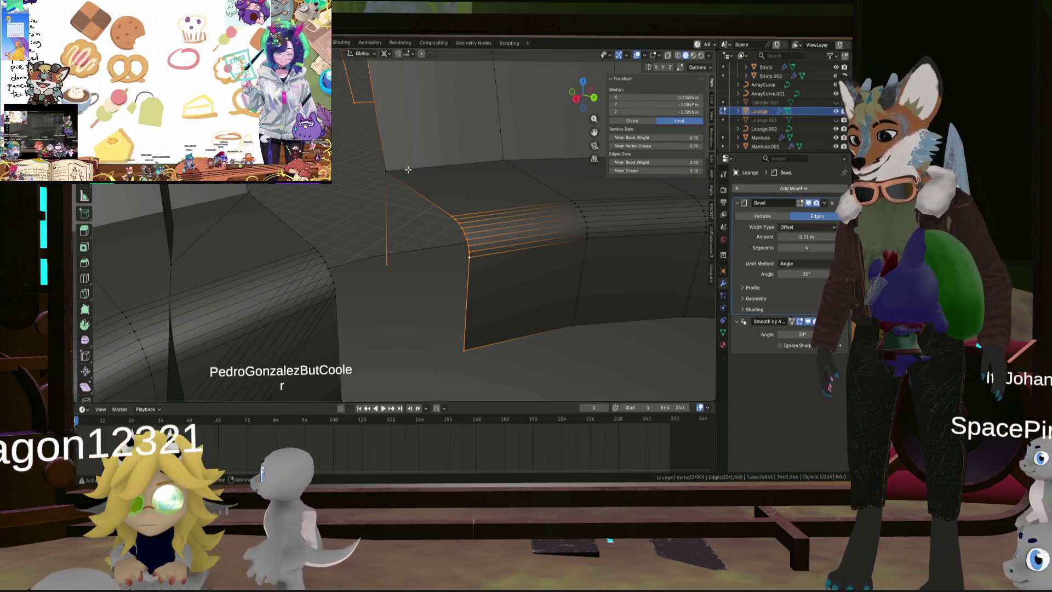
{"action": "key", "text": "h"}
{"action": "key", "text": "alt+h"}
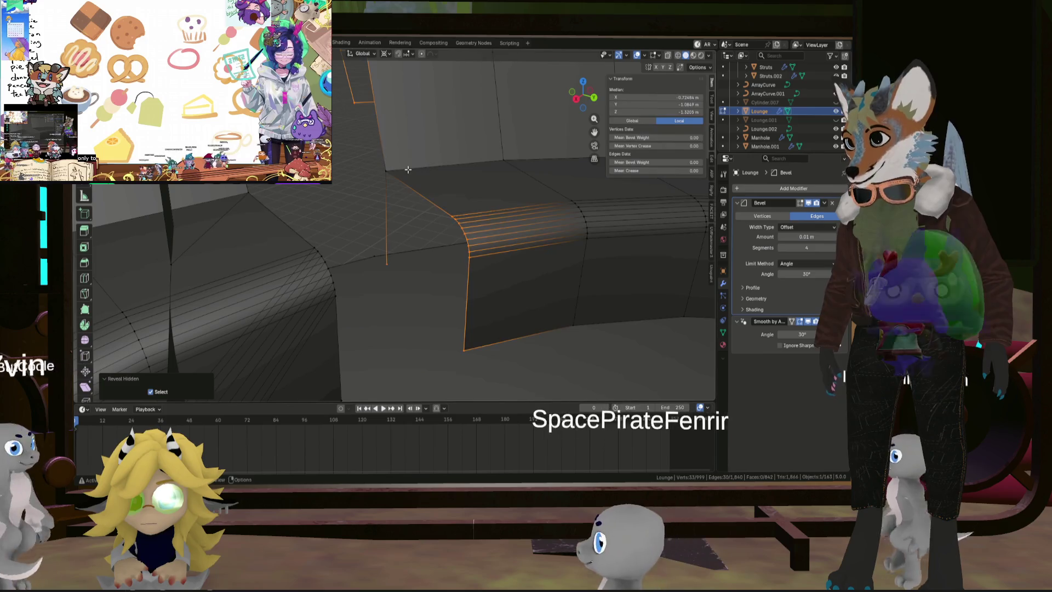
{"action": "key", "text": "f"}
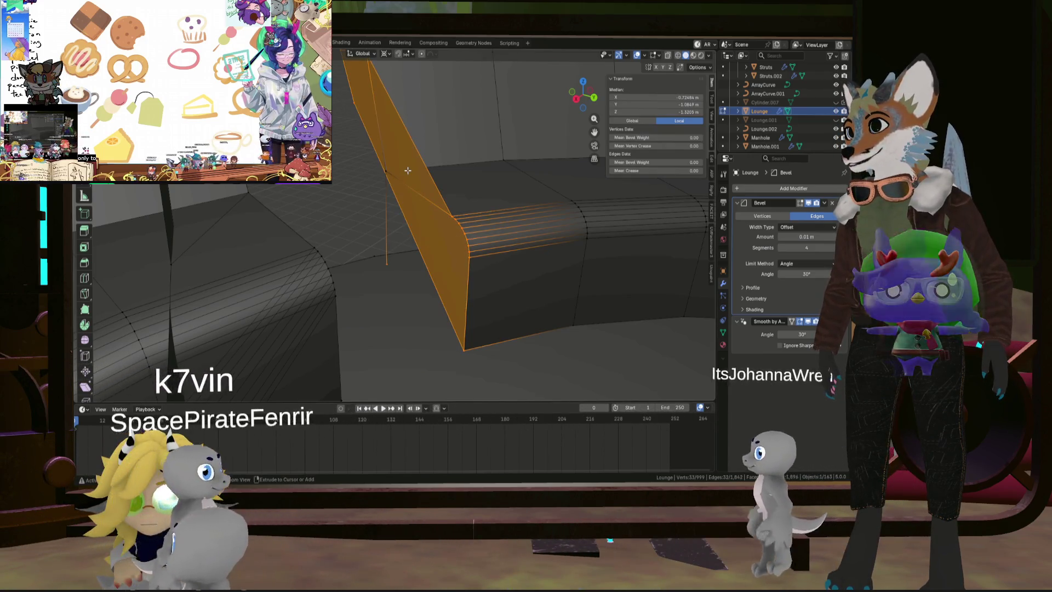
{"action": "key", "text": "ctrl+z"}
{"action": "key", "text": "ctrl+s"}
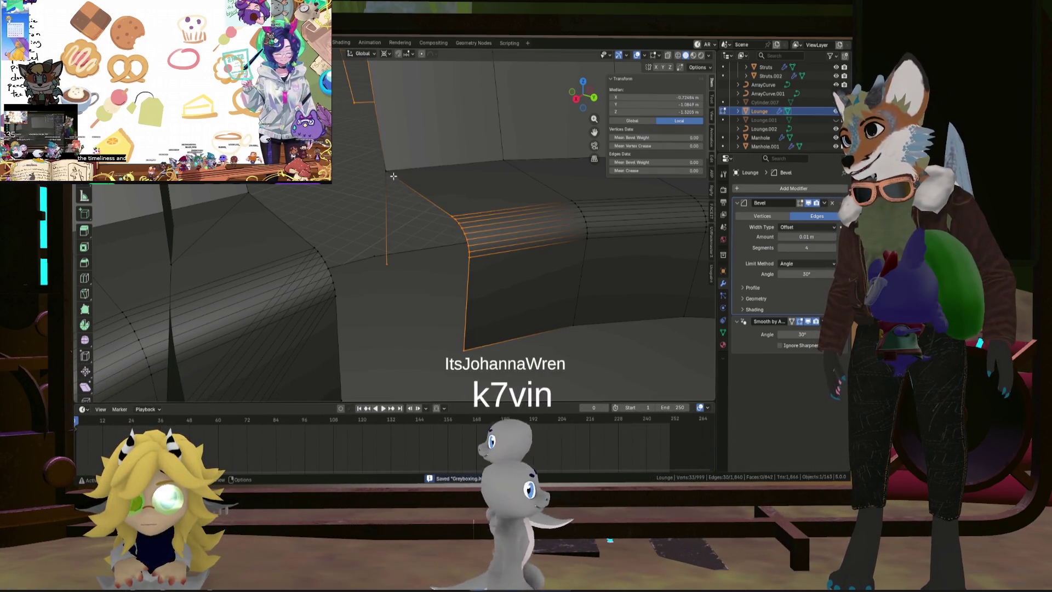
Step: Select the boundary edge path at the open bench end and fill it with a face
{"action": "left_click", "coordinate": [388, 172]}
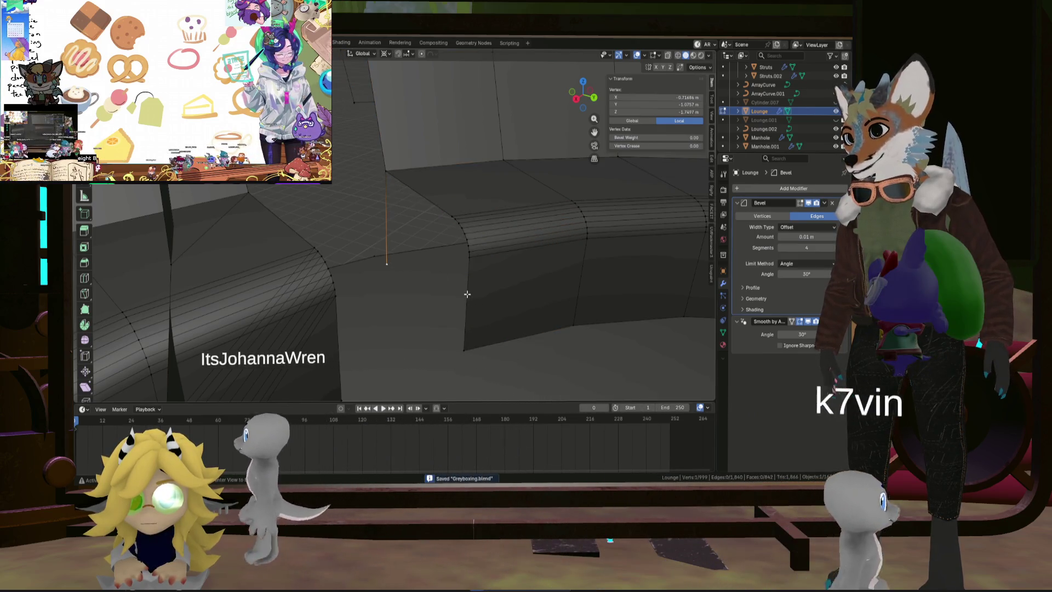
{"action": "scroll", "coordinate": [467, 294], "scroll_direction": "down", "scroll_amount": 4}
{"action": "left_click", "coordinate": [420, 201], "text": "ctrl"}
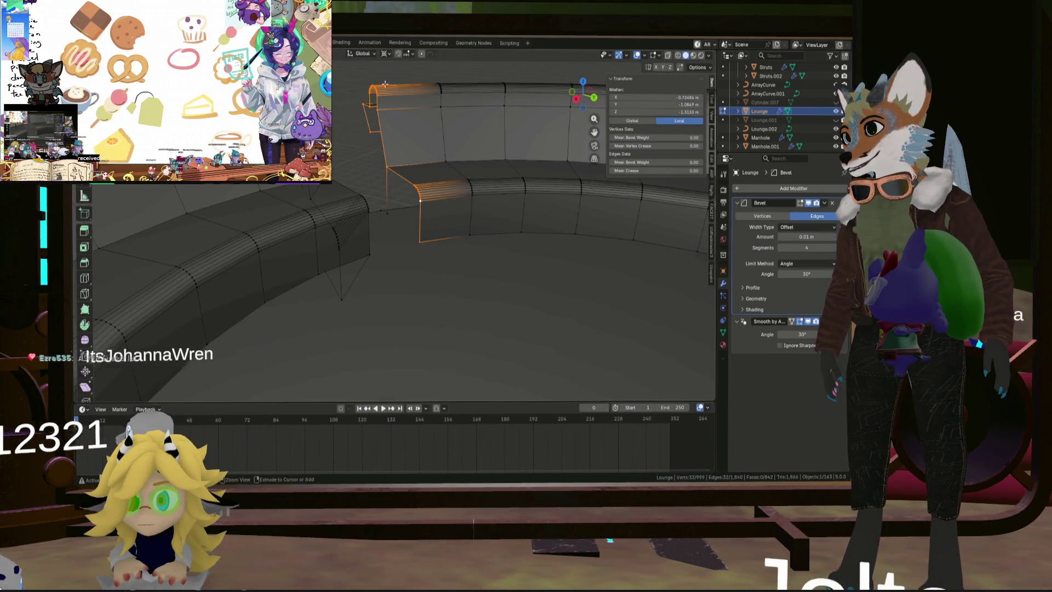
{"action": "left_click", "coordinate": [354, 147], "text": "ctrl"}
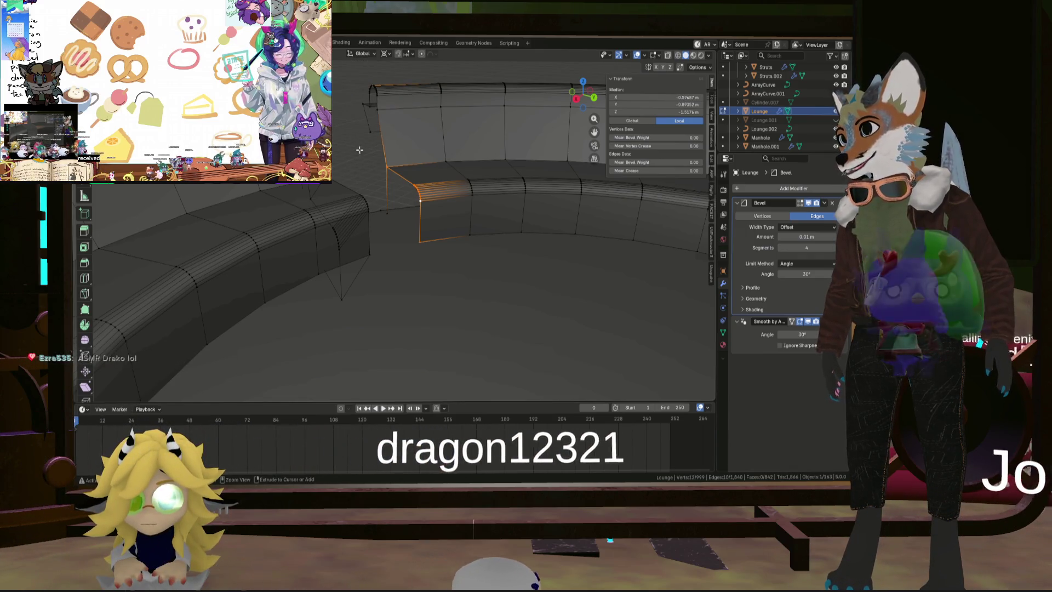
{"action": "middle_click_drag", "start_coordinate": [389, 84], "coordinate": [379, 119]}
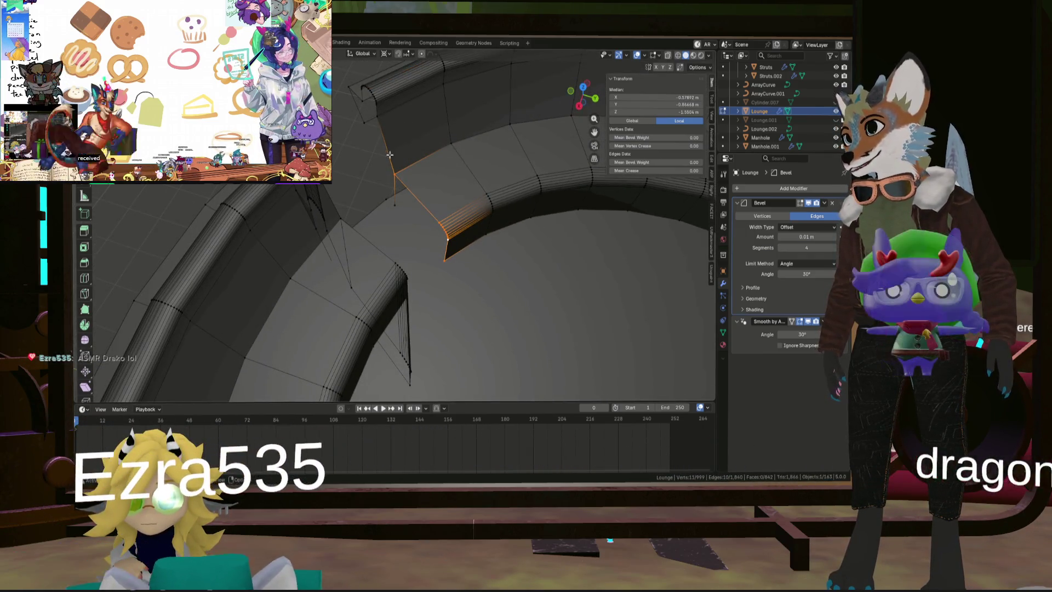
{"action": "scroll", "coordinate": [389, 155], "scroll_direction": "up", "scroll_amount": 5}
{"action": "mouse_move", "coordinate": [384, 207]}
{"action": "middle_mouse_down", "text": "shift"}
{"action": "mouse_move", "coordinate": [401, 179]}
{"action": "mouse_move", "coordinate": [441, 206]}
{"action": "mouse_move", "coordinate": [429, 220]}
{"action": "middle_mouse_up", "text": "shift"}
{"action": "key", "text": "f"}
Step: Fill a second face to finish capping the bench end
{"action": "left_click", "coordinate": [412, 282]}
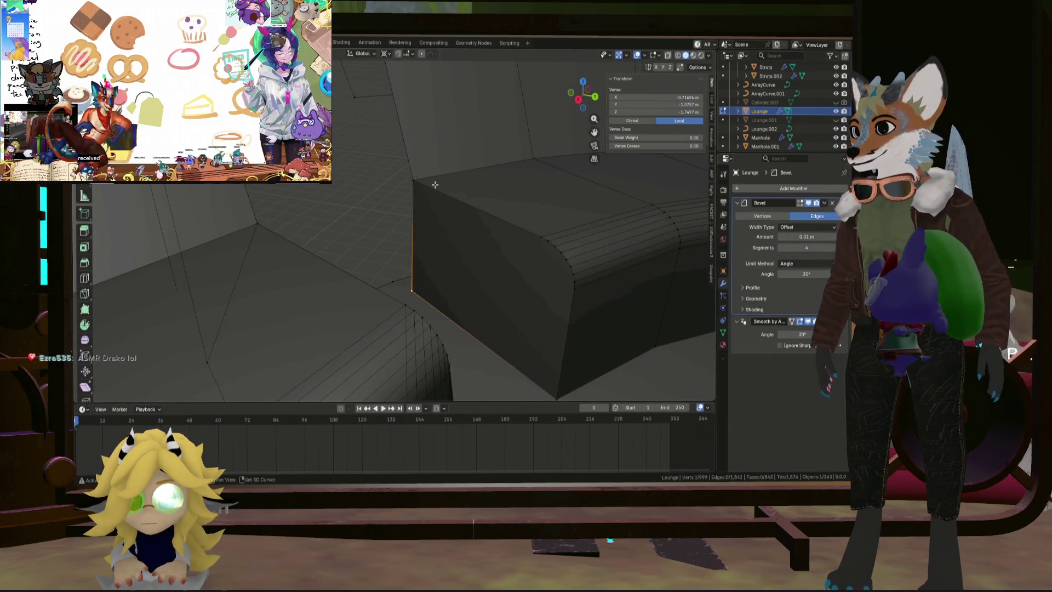
{"action": "middle_click_drag", "start_coordinate": [411, 282], "coordinate": [414, 261]}
{"action": "middle_click_drag", "start_coordinate": [418, 217], "coordinate": [402, 142]}
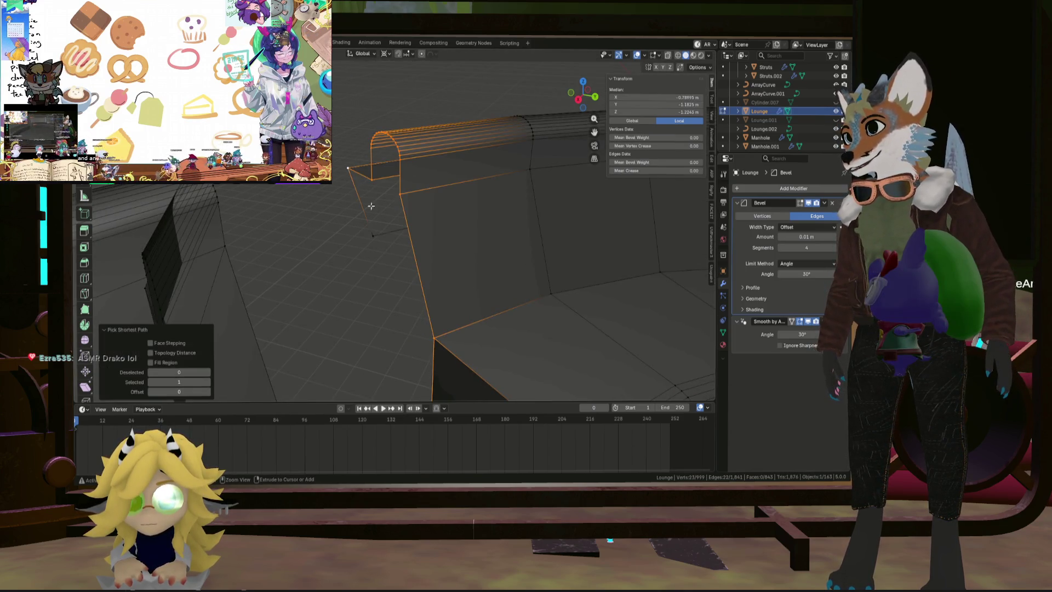
{"action": "key", "text": "f"}
{"action": "mouse_move", "coordinate": [387, 233]}
{"action": "middle_mouse_down"}
{"action": "mouse_move", "coordinate": [411, 216]}
{"action": "mouse_move", "coordinate": [288, 222]}
{"action": "mouse_move", "coordinate": [355, 68]}
{"action": "middle_mouse_up"}
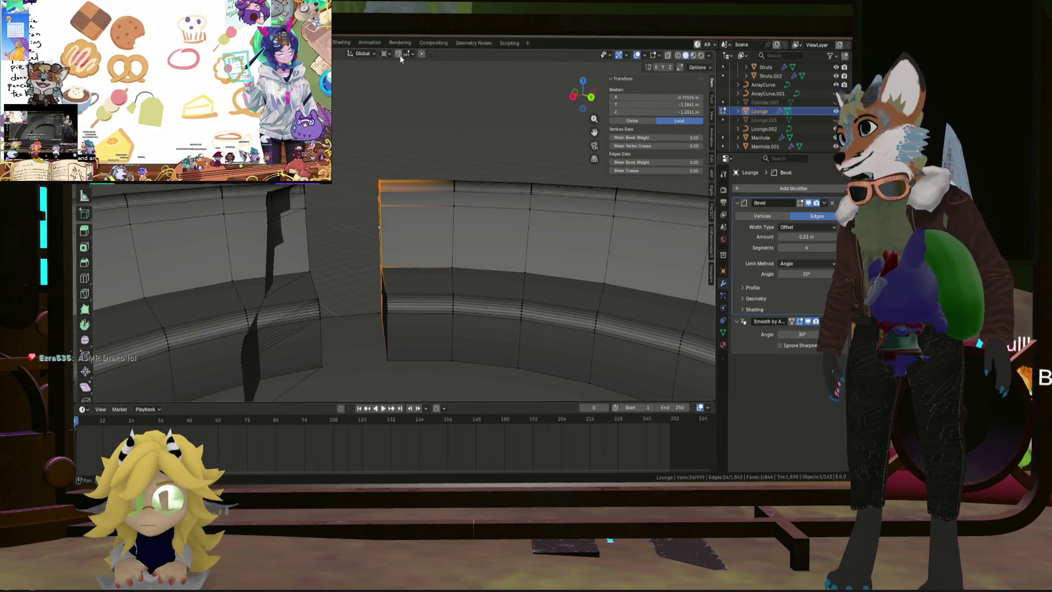
{"action": "middle_click_drag", "start_coordinate": [308, 225], "coordinate": [328, 240]}
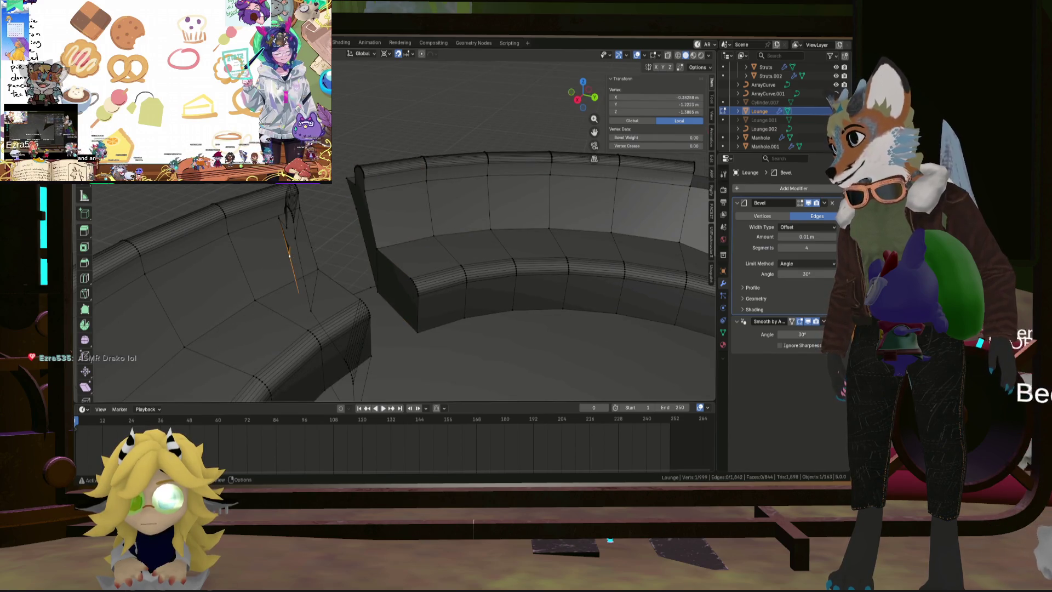
{"action": "mouse_move", "coordinate": [289, 255]}
{"action": "middle_mouse_down"}
{"action": "mouse_move", "coordinate": [218, 252]}
{"action": "mouse_move", "coordinate": [328, 202]}
{"action": "mouse_move", "coordinate": [365, 209]}
{"action": "middle_mouse_up"}
Step: Select two faces on the lounge seat and move them along X
{"action": "left_click", "coordinate": [218, 252]}
{"action": "left_click", "coordinate": [365, 209]}
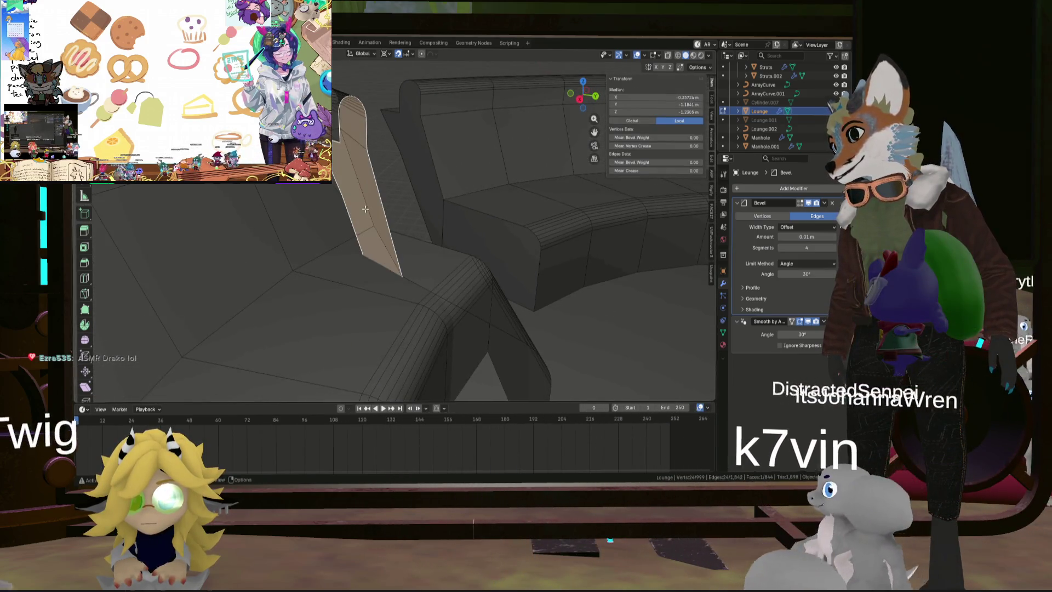
{"action": "left_click", "coordinate": [463, 358], "text": "shift"}
{"action": "middle_click_drag", "start_coordinate": [463, 359], "coordinate": [422, 290]}
{"action": "key", "text": "g"}
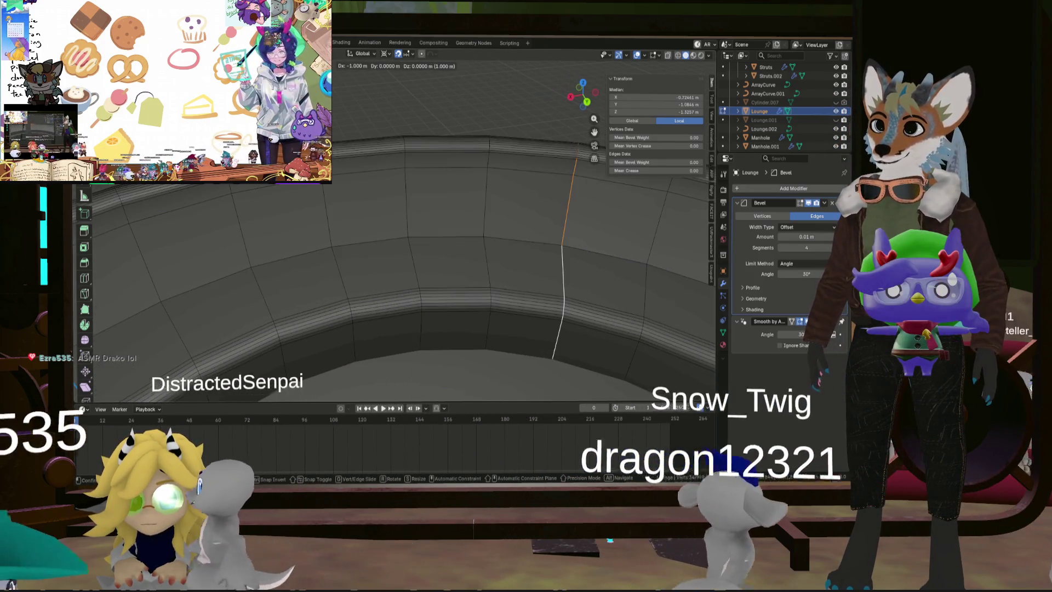
{"action": "key", "text": "Return"}
Step: Give the corner edges up the backrest a Mean Bevel Weight of 1, then deselect all
{"action": "left_click", "coordinate": [415, 222]}
{"action": "mouse_move", "coordinate": [422, 230]}
{"action": "middle_mouse_down"}
{"action": "mouse_move", "coordinate": [368, 199]}
{"action": "mouse_move", "coordinate": [386, 202]}
{"action": "middle_mouse_up"}
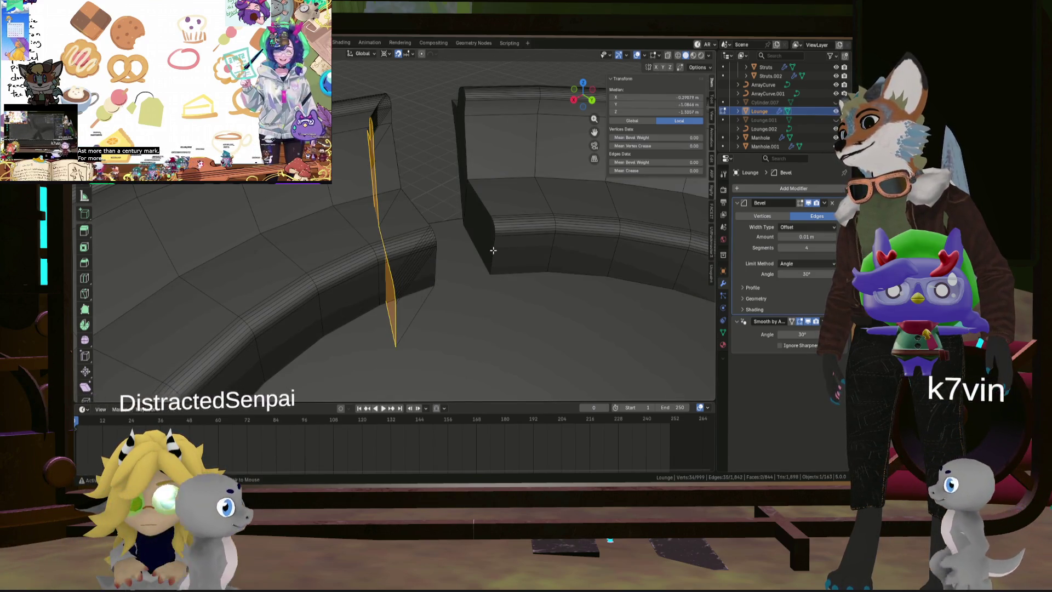
{"action": "left_click", "coordinate": [485, 209], "text": "alt"}
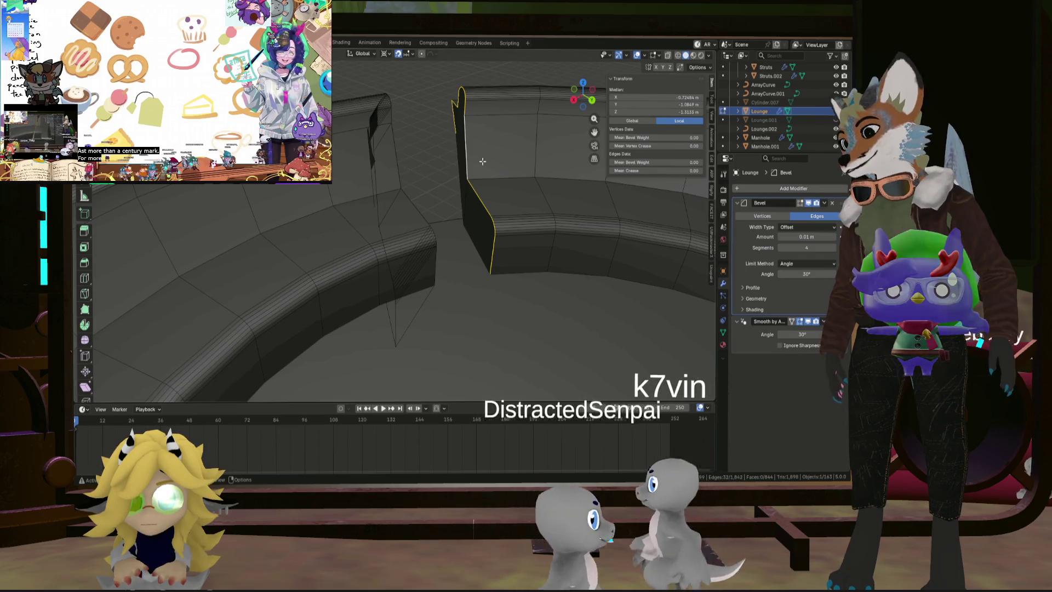
{"action": "left_click_drag", "start_coordinate": [655, 162], "coordinate": [685, 162]}
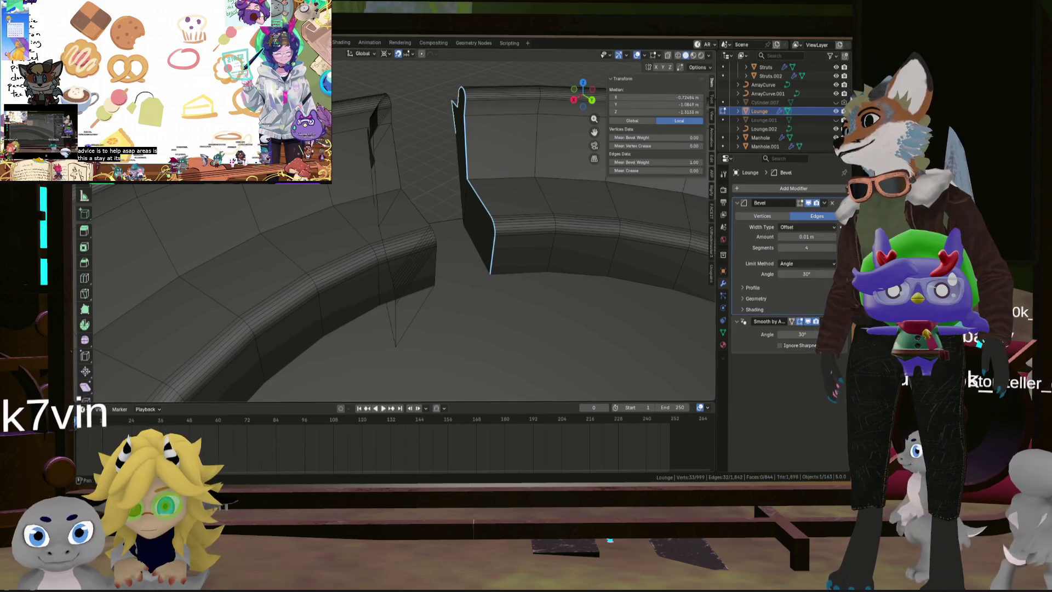
{"action": "key", "text": "alt+a"}
Step: Move another lounge face -1 along X and set its edges' bevel weight to 1.00
{"action": "middle_click_drag", "start_coordinate": [442, 230], "coordinate": [376, 221]}
{"action": "mouse_move", "coordinate": [308, 203]}
{"action": "middle_mouse_down"}
{"action": "mouse_move", "coordinate": [342, 223]}
{"action": "mouse_move", "coordinate": [332, 225]}
{"action": "middle_mouse_up"}
{"action": "left_click", "coordinate": [332, 222]}
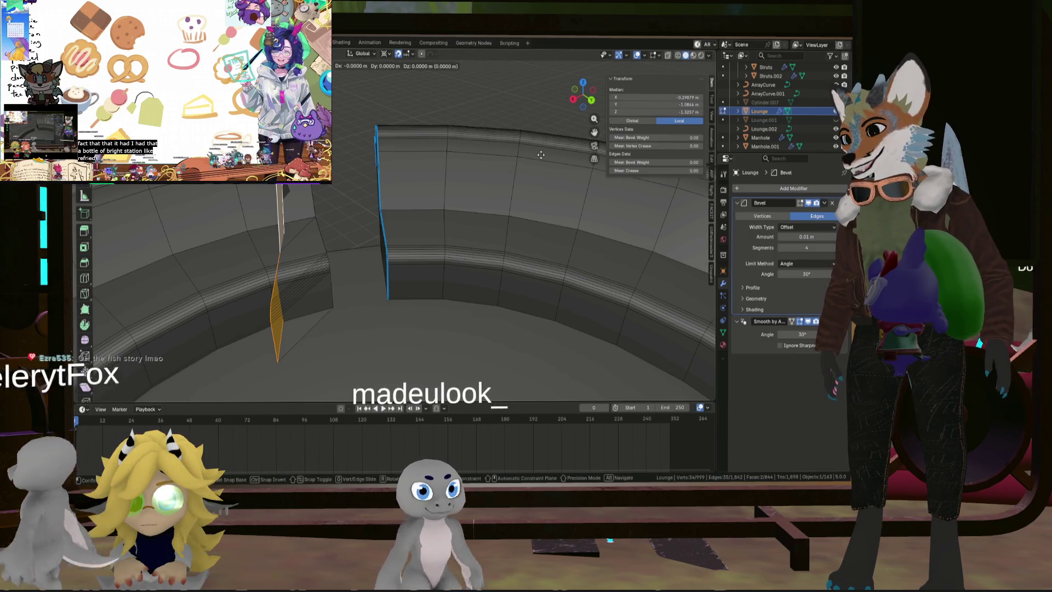
{"action": "type", "text": "-1"}
{"action": "key", "text": "Return"}
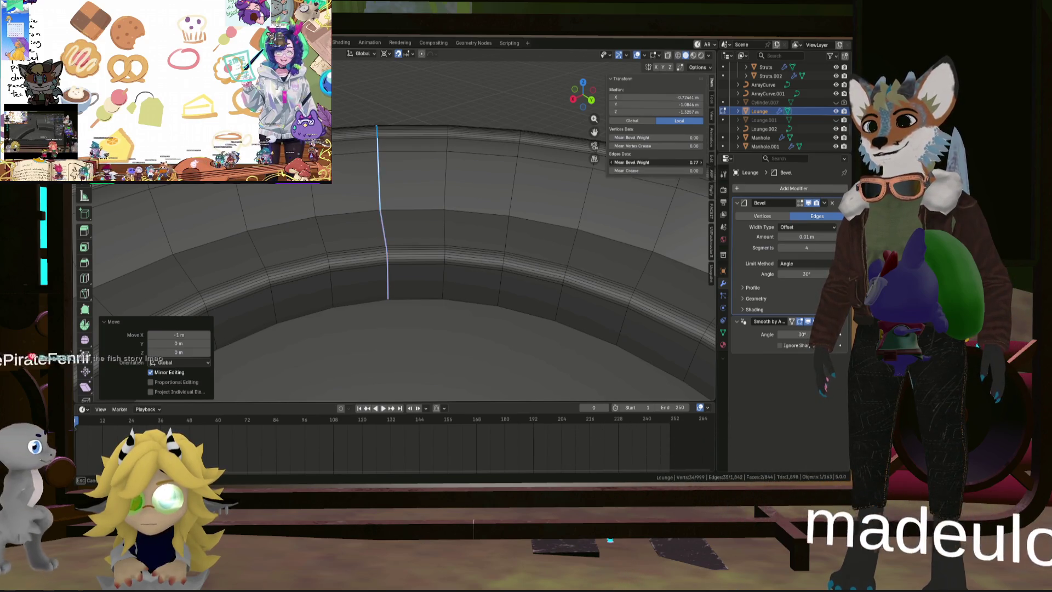
{"action": "left_click_drag", "start_coordinate": [655, 162], "coordinate": [691, 162]}
Step: Clear the selection and return to Object Mode to view the bevelled seat
{"action": "middle_click_drag", "start_coordinate": [394, 263], "coordinate": [449, 257]}
{"action": "key", "text": "alt+a"}
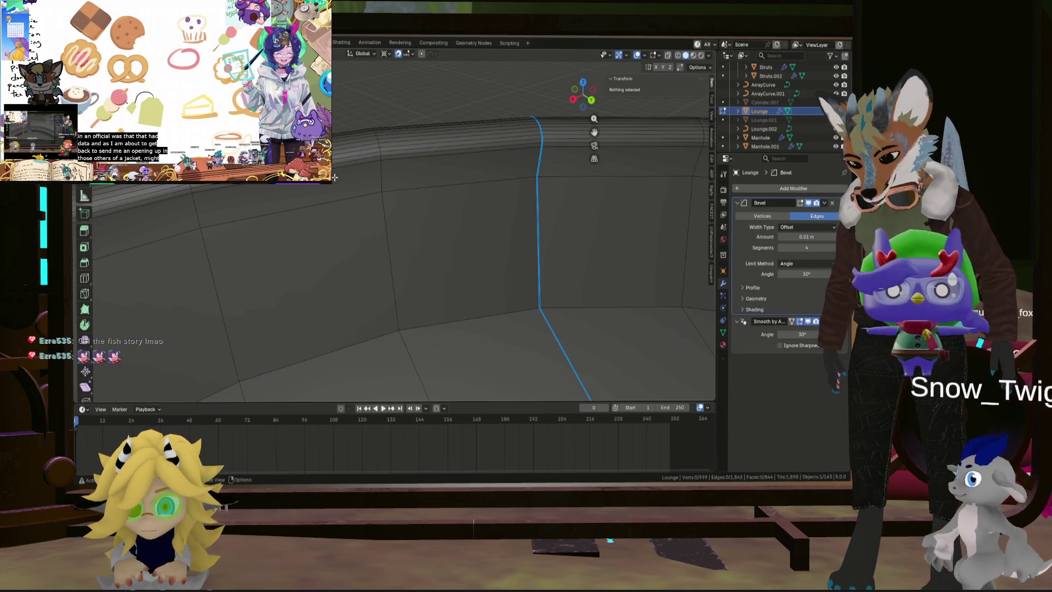
{"action": "mouse_move", "coordinate": [507, 211]}
{"action": "middle_mouse_down"}
{"action": "mouse_move", "coordinate": [544, 254]}
{"action": "mouse_move", "coordinate": [571, 263]}
{"action": "mouse_move", "coordinate": [479, 241]}
{"action": "mouse_move", "coordinate": [444, 259]}
{"action": "mouse_move", "coordinate": [373, 224]}
{"action": "mouse_move", "coordinate": [347, 194]}
{"action": "mouse_move", "coordinate": [431, 214]}
{"action": "mouse_move", "coordinate": [347, 211]}
{"action": "mouse_move", "coordinate": [397, 274]}
{"action": "mouse_move", "coordinate": [510, 264]}
{"action": "mouse_move", "coordinate": [523, 250]}
{"action": "mouse_move", "coordinate": [369, 238]}
{"action": "mouse_move", "coordinate": [434, 254]}
{"action": "mouse_move", "coordinate": [453, 273]}
{"action": "mouse_move", "coordinate": [439, 256]}
{"action": "middle_mouse_up"}
{"action": "key", "text": "Tab"}
{"action": "scroll", "coordinate": [508, 248], "scroll_direction": "down", "scroll_amount": 5}
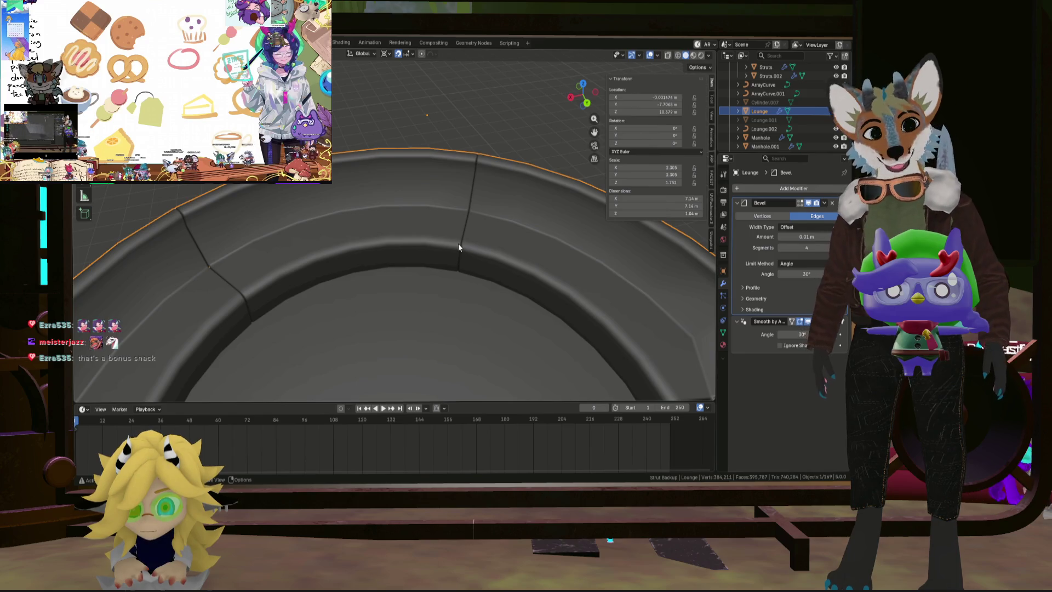
Step: Change the Lounge Bevel modifier Amount to 0.007 m, keeping 4 segments, then deselect the lounge
{"action": "middle_click_drag", "start_coordinate": [470, 245], "coordinate": [477, 245]}
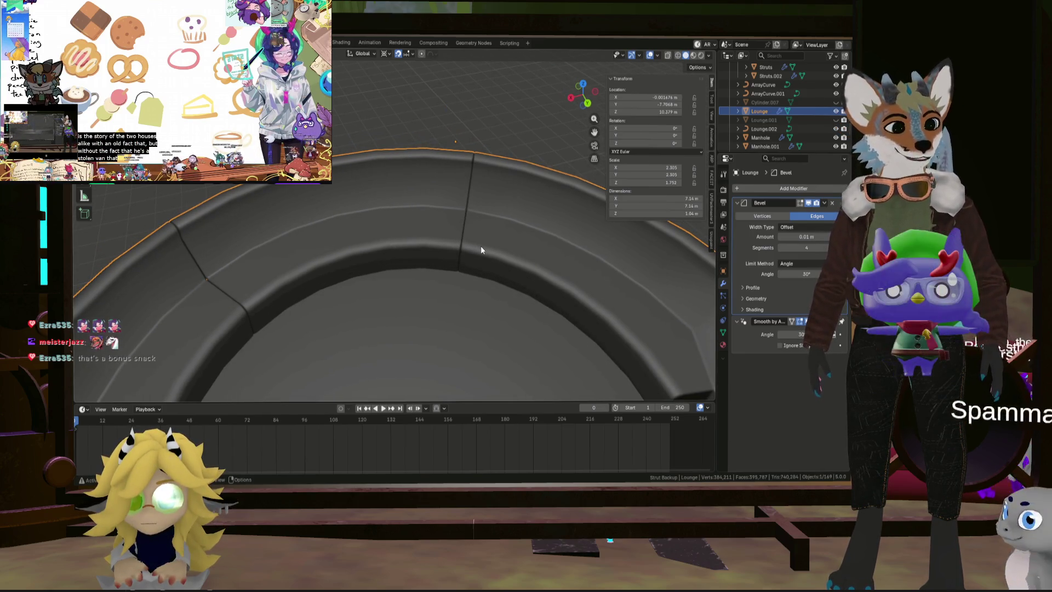
{"action": "mouse_move", "coordinate": [461, 244]}
{"action": "middle_mouse_down"}
{"action": "mouse_move", "coordinate": [438, 197]}
{"action": "mouse_move", "coordinate": [427, 201]}
{"action": "mouse_move", "coordinate": [360, 265]}
{"action": "mouse_move", "coordinate": [336, 325]}
{"action": "mouse_move", "coordinate": [491, 275]}
{"action": "mouse_move", "coordinate": [478, 294]}
{"action": "mouse_move", "coordinate": [406, 258]}
{"action": "mouse_move", "coordinate": [519, 265]}
{"action": "mouse_move", "coordinate": [658, 161]}
{"action": "middle_mouse_up"}
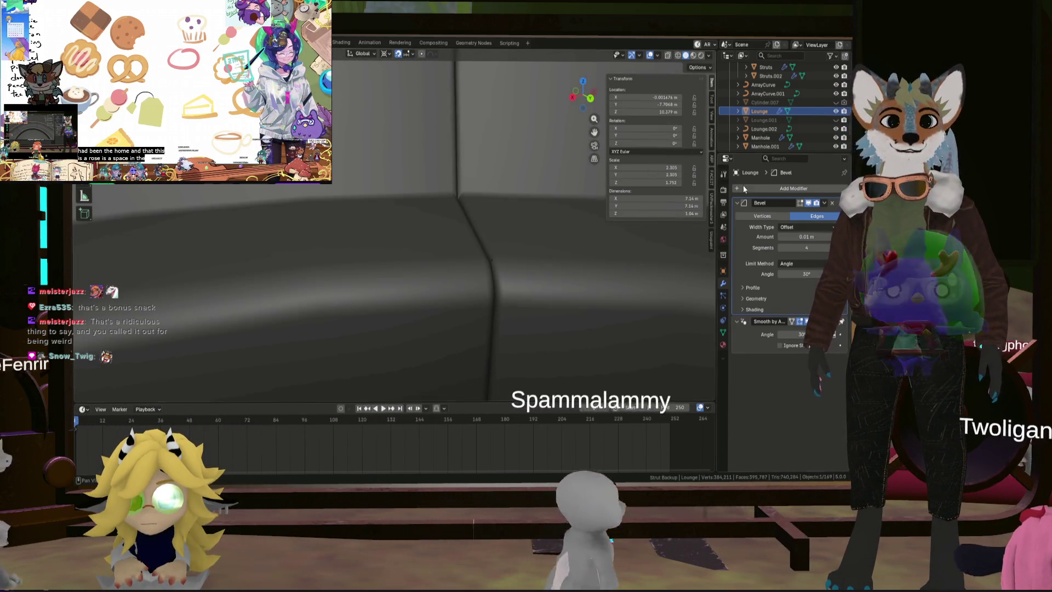
{"action": "left_click", "coordinate": [784, 236]}
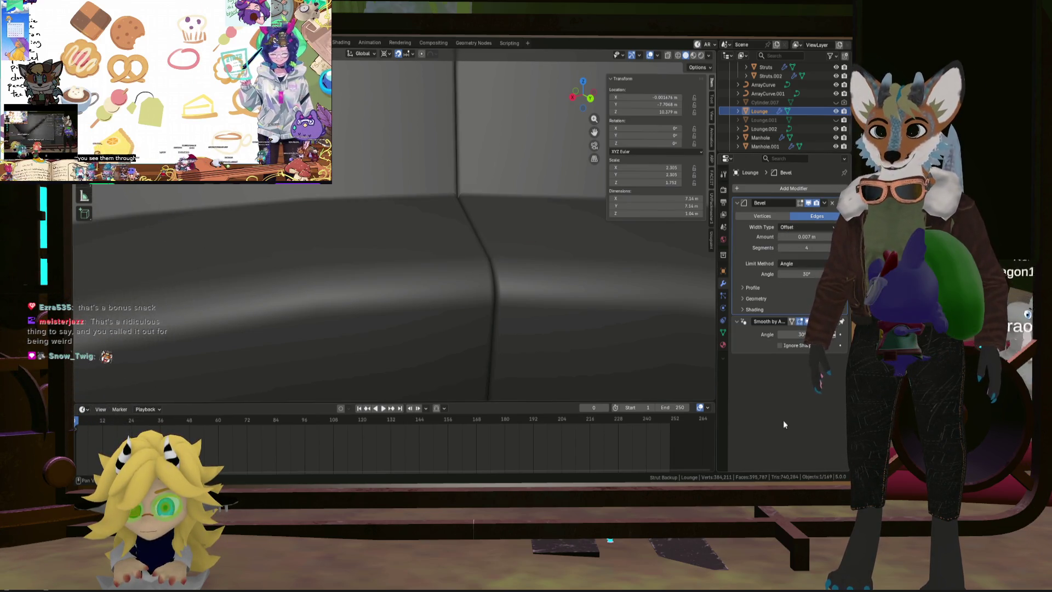
{"action": "mouse_move", "coordinate": [530, 272]}
{"action": "middle_mouse_down"}
{"action": "mouse_move", "coordinate": [516, 324]}
{"action": "mouse_move", "coordinate": [485, 210]}
{"action": "mouse_move", "coordinate": [537, 216]}
{"action": "mouse_move", "coordinate": [498, 215]}
{"action": "mouse_move", "coordinate": [502, 228]}
{"action": "mouse_move", "coordinate": [478, 239]}
{"action": "mouse_move", "coordinate": [327, 213]}
{"action": "mouse_move", "coordinate": [419, 247]}
{"action": "mouse_move", "coordinate": [425, 208]}
{"action": "mouse_move", "coordinate": [423, 274]}
{"action": "mouse_move", "coordinate": [467, 275]}
{"action": "mouse_move", "coordinate": [484, 263]}
{"action": "mouse_move", "coordinate": [415, 271]}
{"action": "mouse_move", "coordinate": [480, 265]}
{"action": "mouse_move", "coordinate": [514, 239]}
{"action": "mouse_move", "coordinate": [521, 278]}
{"action": "mouse_move", "coordinate": [507, 297]}
{"action": "mouse_move", "coordinate": [462, 290]}
{"action": "middle_mouse_up"}
{"action": "left_click", "coordinate": [418, 117]}
{"action": "scroll", "coordinate": [418, 118], "scroll_direction": "down", "scroll_amount": 3}
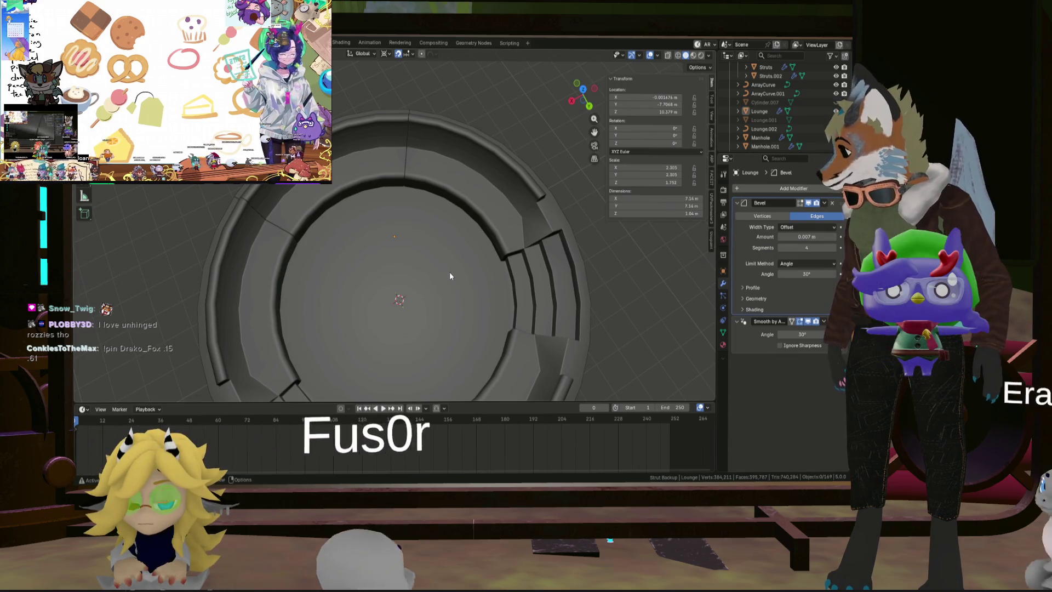
{"action": "middle_click_drag", "start_coordinate": [435, 261], "coordinate": [426, 215]}
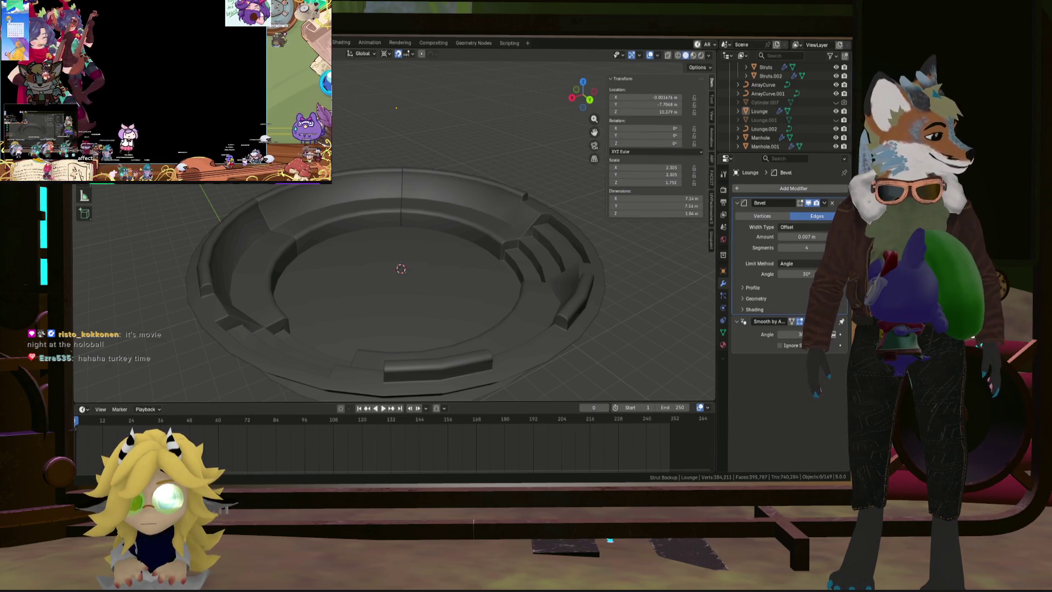
{"action": "mouse_move", "coordinate": [679, 377]}
{"action": "middle_mouse_down"}
{"action": "mouse_move", "coordinate": [562, 371]}
{"action": "mouse_move", "coordinate": [642, 379]}
{"action": "mouse_move", "coordinate": [589, 358]}
{"action": "mouse_move", "coordinate": [511, 252]}
{"action": "mouse_move", "coordinate": [548, 287]}
{"action": "mouse_move", "coordinate": [439, 223]}
{"action": "mouse_move", "coordinate": [444, 190]}
{"action": "mouse_move", "coordinate": [459, 262]}
{"action": "middle_mouse_up"}
{"action": "scroll", "coordinate": [548, 286], "scroll_direction": "up", "scroll_amount": 10}
{"action": "scroll", "coordinate": [486, 265], "scroll_direction": "down", "scroll_amount": 8}
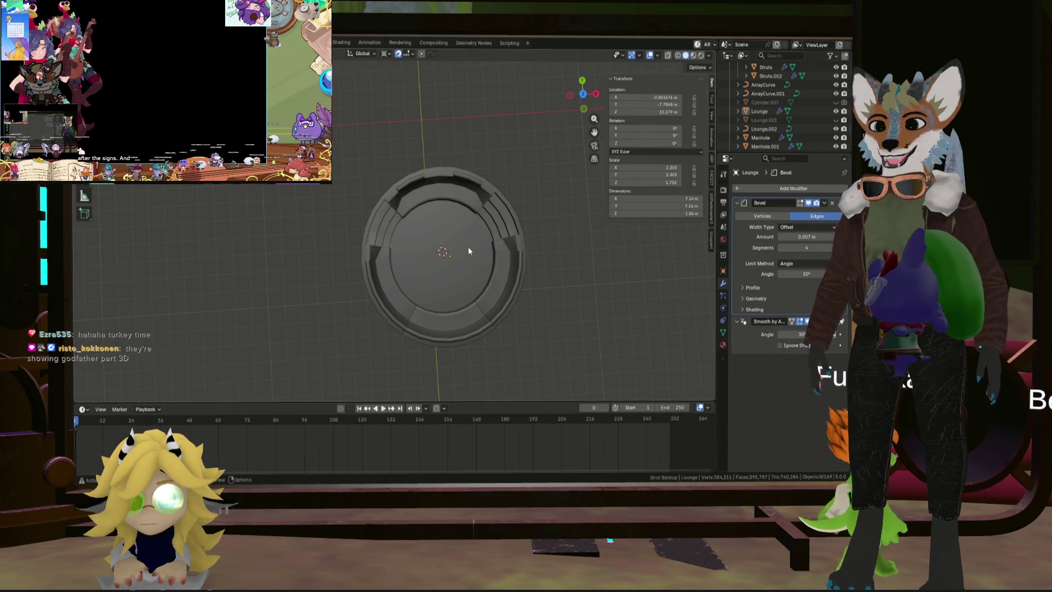
{"action": "middle_click_drag", "start_coordinate": [469, 258], "coordinate": [418, 215]}
{"action": "scroll", "coordinate": [401, 227], "scroll_direction": "up", "scroll_amount": 3}
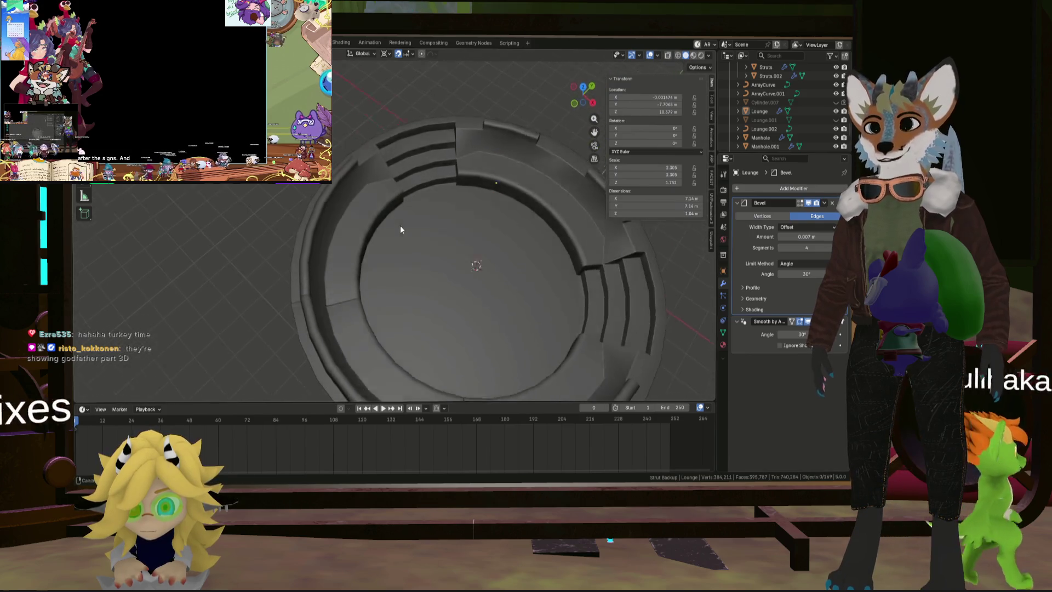
{"action": "scroll", "coordinate": [311, 237], "scroll_direction": "up", "scroll_amount": 5}
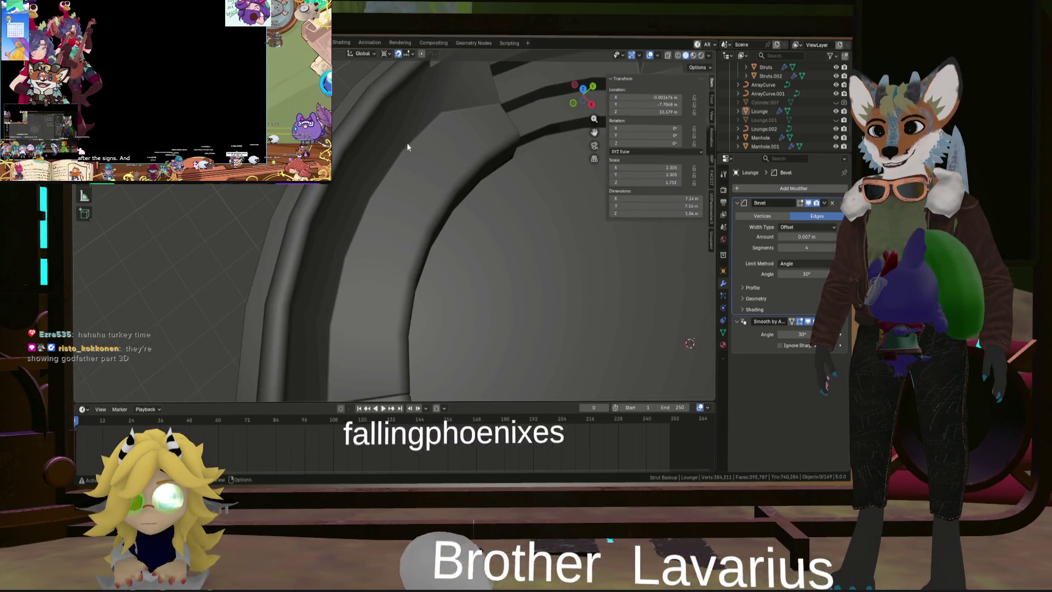
{"action": "scroll", "coordinate": [447, 235], "scroll_direction": "down", "scroll_amount": 5}
{"action": "mouse_move", "coordinate": [446, 236]}
{"action": "middle_mouse_down"}
{"action": "mouse_move", "coordinate": [517, 216]}
{"action": "mouse_move", "coordinate": [432, 238]}
{"action": "mouse_move", "coordinate": [436, 188]}
{"action": "mouse_move", "coordinate": [422, 225]}
{"action": "middle_mouse_up"}
{"action": "scroll", "coordinate": [435, 185], "scroll_direction": "down", "scroll_amount": 5}
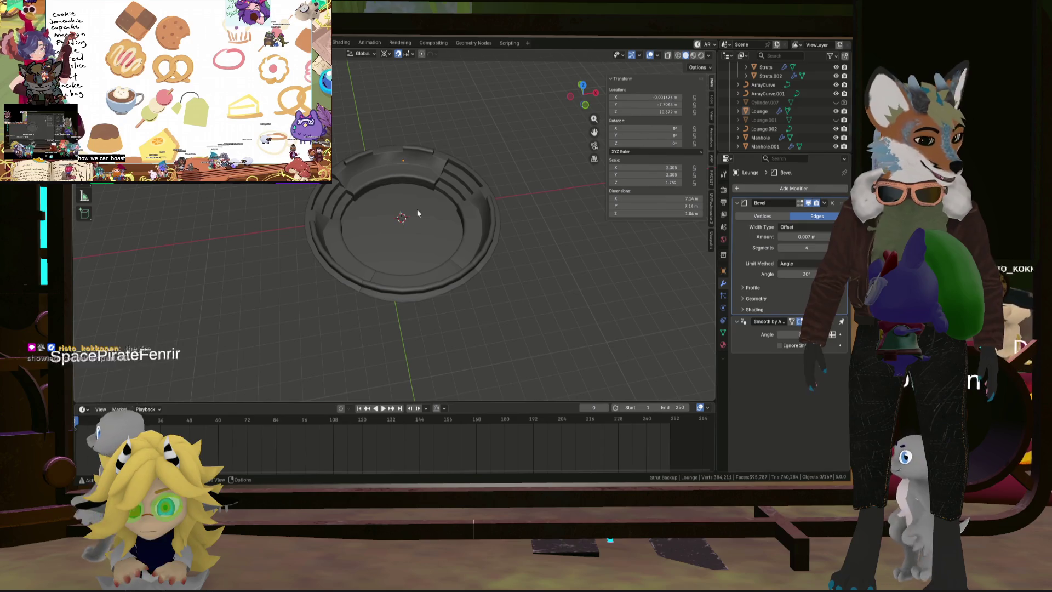
{"action": "key", "text": "KP_Decimal"}
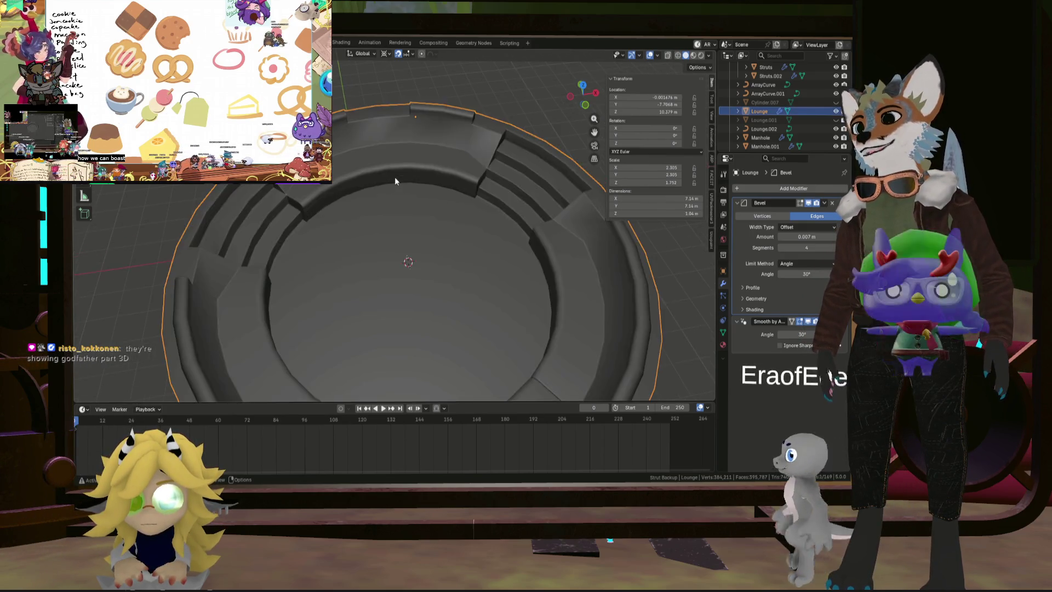
Step: Enter Edit Mode on the lounge and select the loop of seat-top faces around the ring
{"action": "key", "text": "Tab"}
{"action": "scroll", "coordinate": [417, 240], "scroll_direction": "up", "scroll_amount": 3}
{"action": "scroll", "coordinate": [417, 239], "scroll_direction": "down", "scroll_amount": 3}
{"action": "scroll", "coordinate": [418, 240], "scroll_direction": "up", "scroll_amount": 3}
{"action": "scroll", "coordinate": [417, 240], "scroll_direction": "up", "scroll_amount": 3}
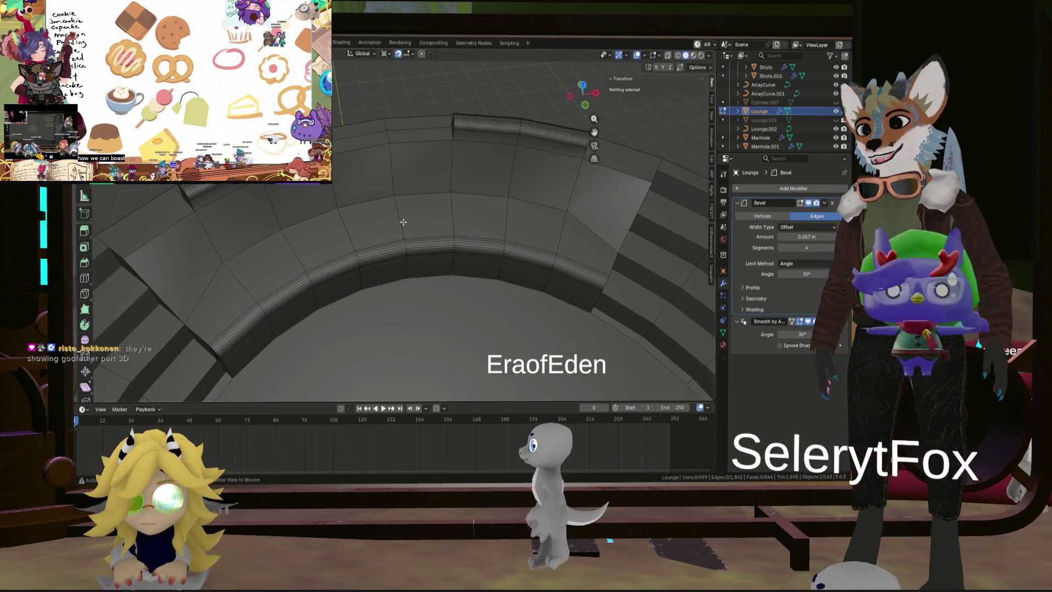
{"action": "left_click", "coordinate": [425, 230], "text": "alt"}
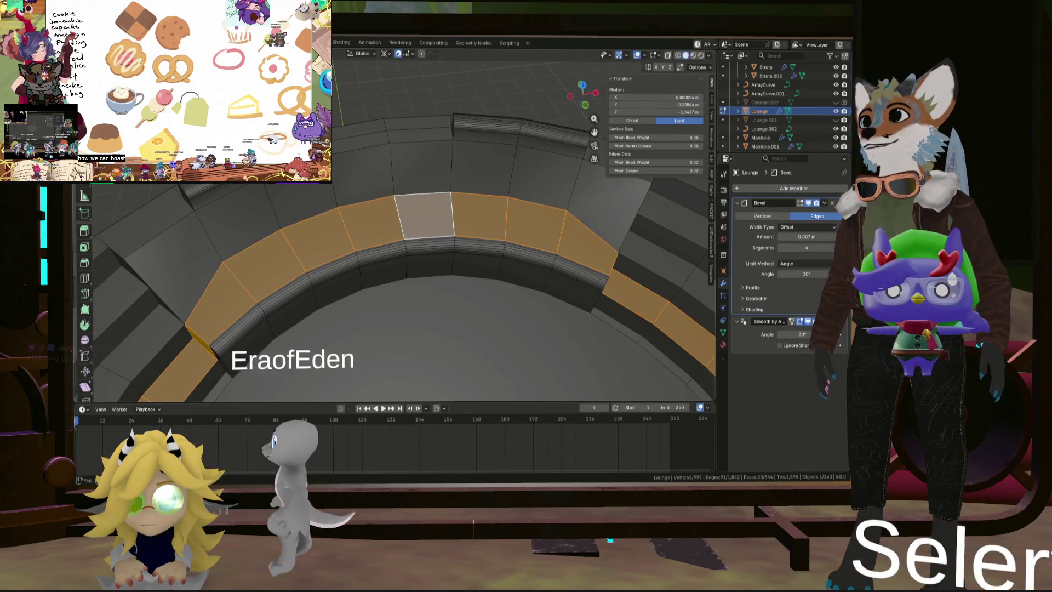
Step: In edge mode, select a single seat-top edge and move it 1 m along X
{"action": "key", "text": "2"}
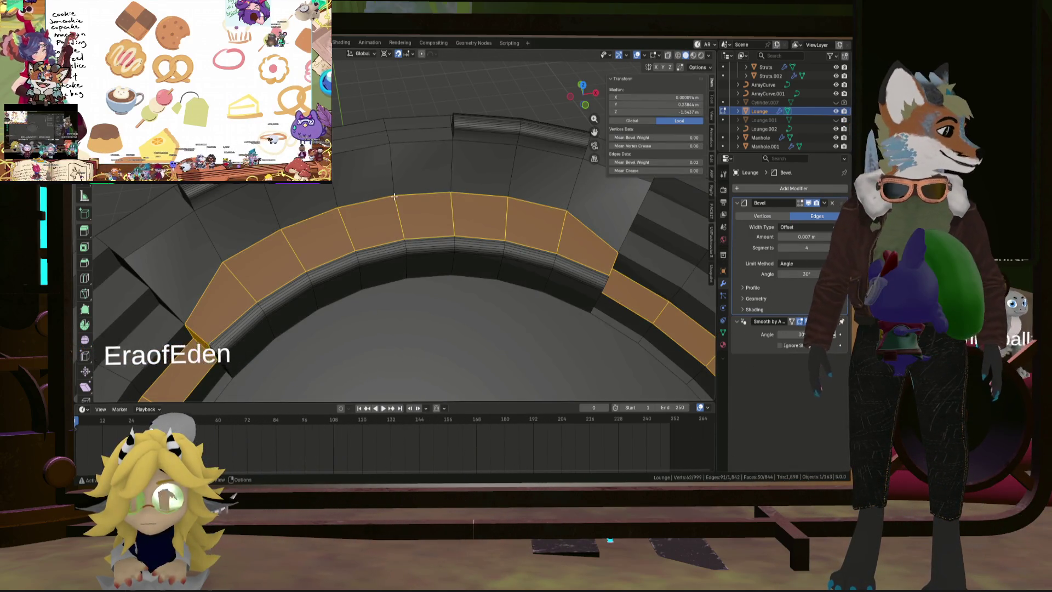
{"action": "left_click", "coordinate": [394, 197]}
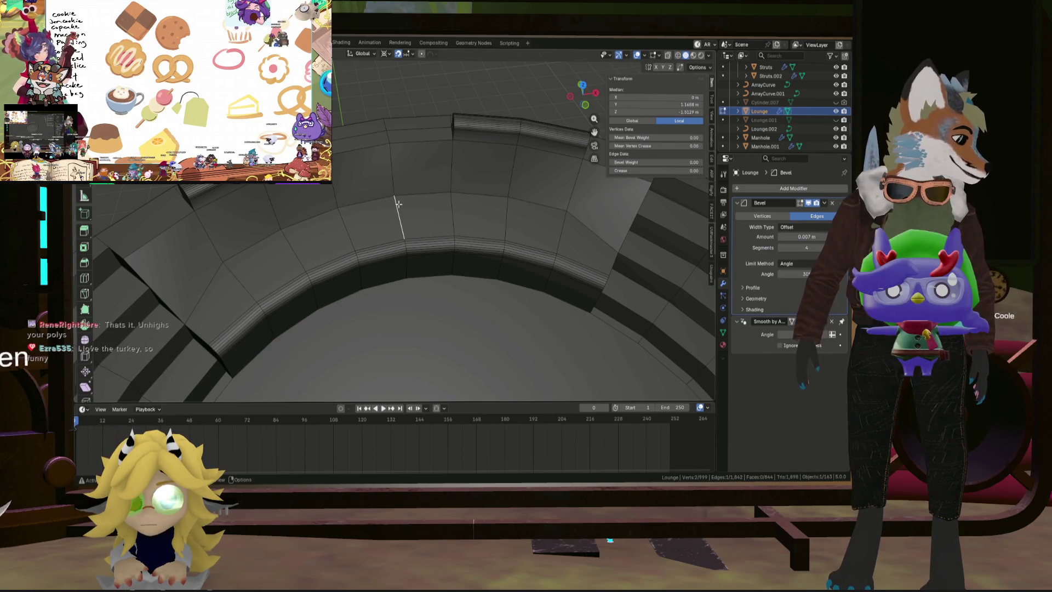
{"action": "scroll", "coordinate": [394, 199], "scroll_direction": "up", "scroll_amount": 3}
{"action": "scroll", "coordinate": [384, 163], "scroll_direction": "down", "scroll_amount": 5}
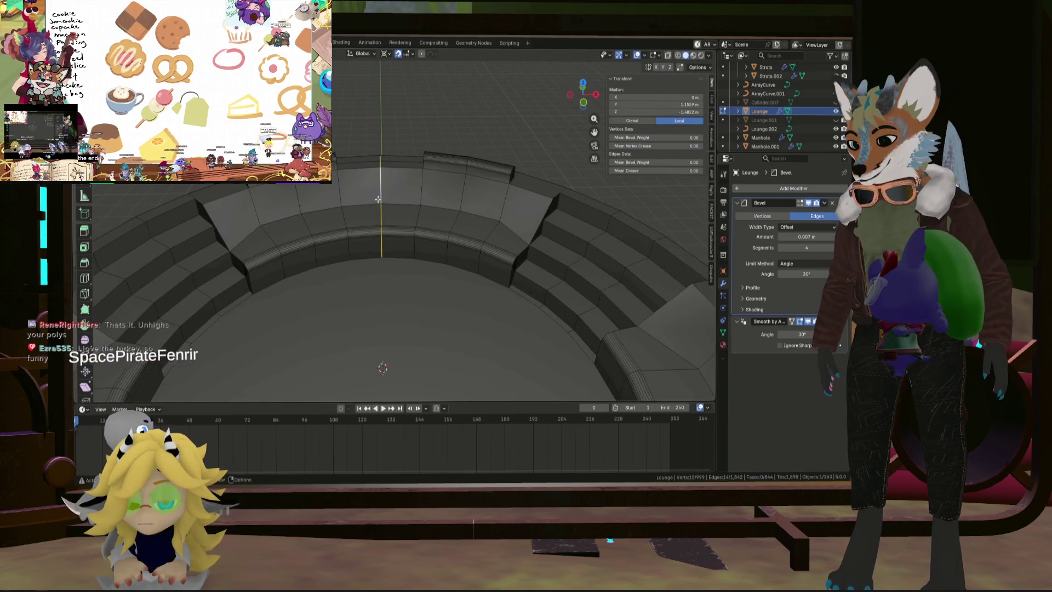
{"action": "scroll", "coordinate": [378, 199], "scroll_direction": "down", "scroll_amount": 2}
{"action": "scroll", "coordinate": [395, 208], "scroll_direction": "up", "scroll_amount": 4}
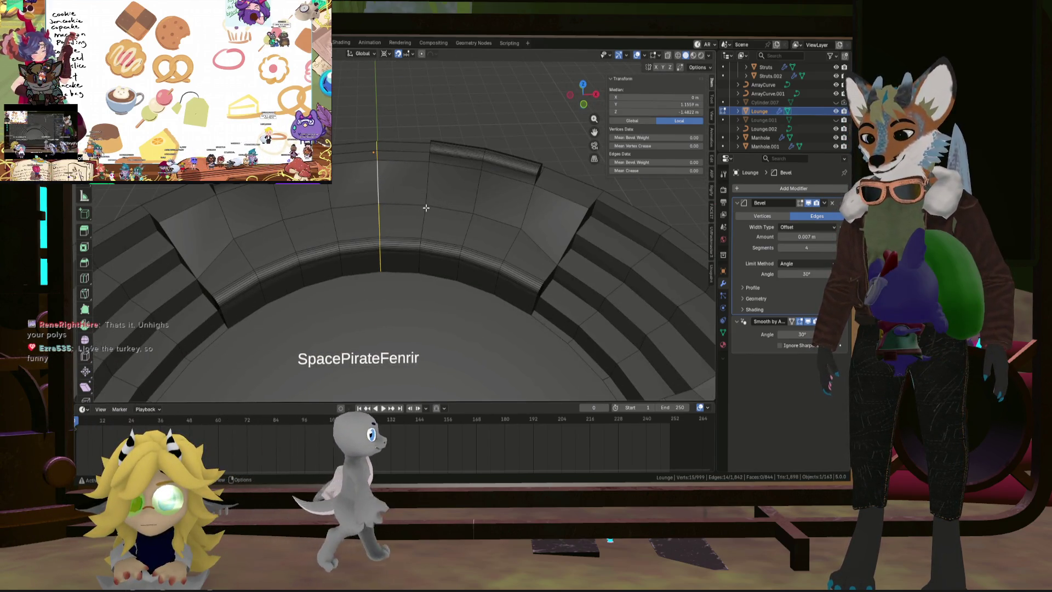
{"action": "key", "text": "g"}
{"action": "key", "text": "Return"}
Step: Rip the seat apart at that edge and select a corner vertex on the bench end
{"action": "middle_click_drag", "start_coordinate": [496, 207], "coordinate": [346, 200]}
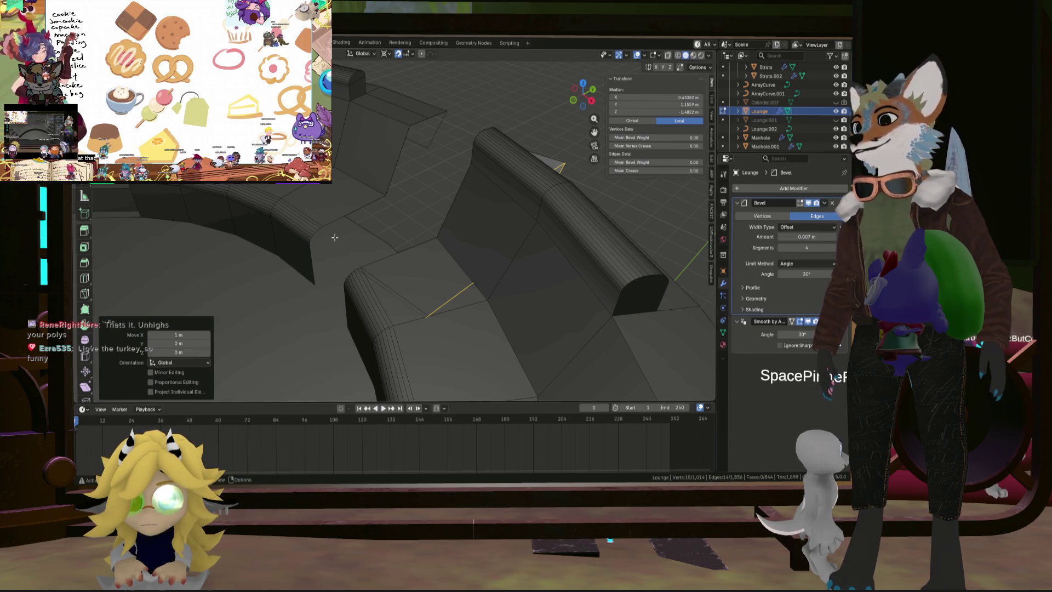
{"action": "left_click", "coordinate": [327, 219]}
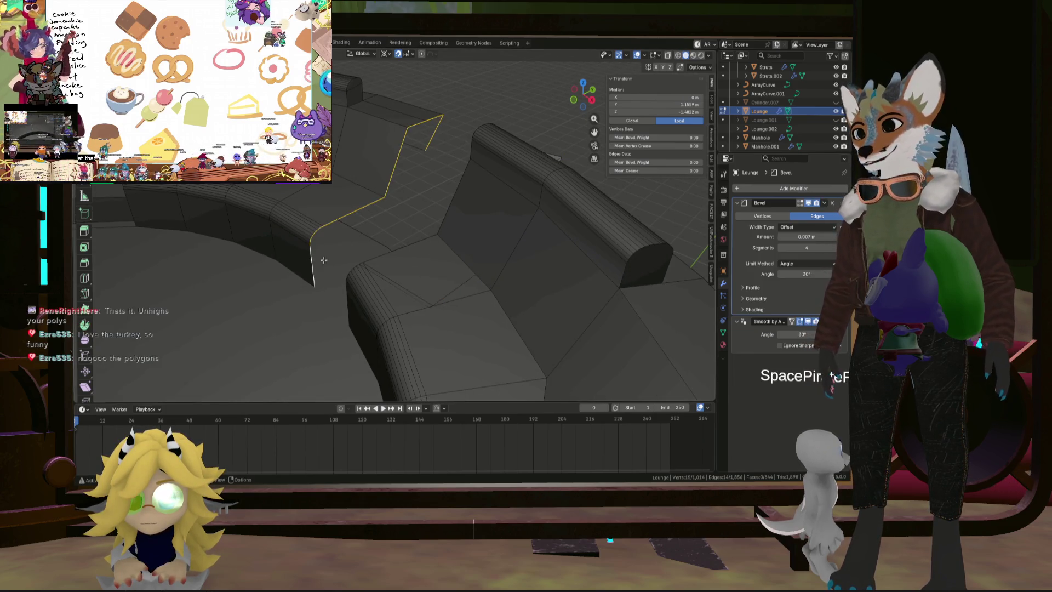
{"action": "middle_click_drag", "start_coordinate": [373, 206], "coordinate": [382, 202]}
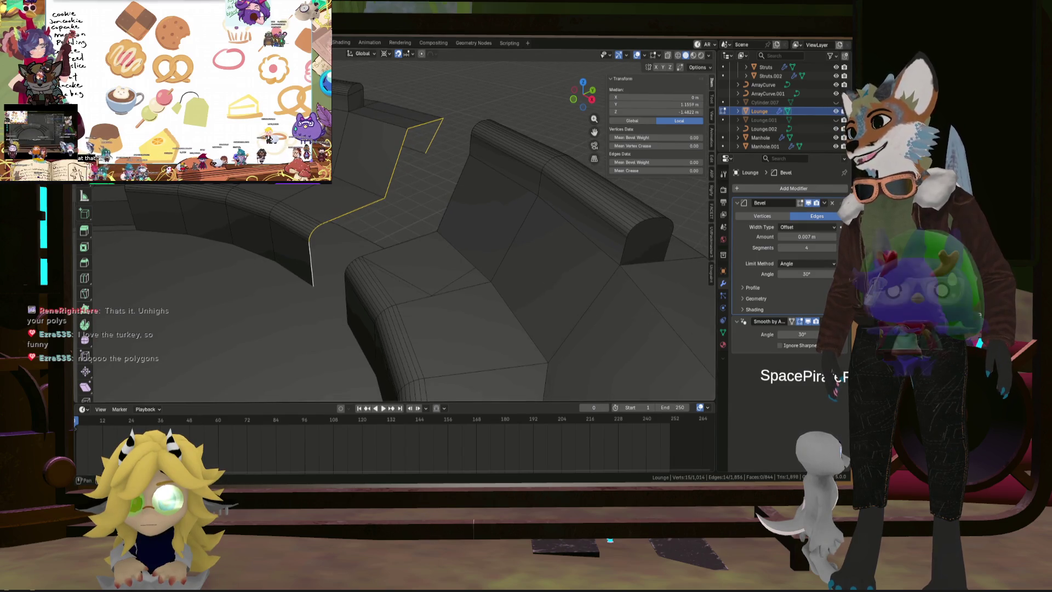
{"action": "left_click", "coordinate": [384, 196]}
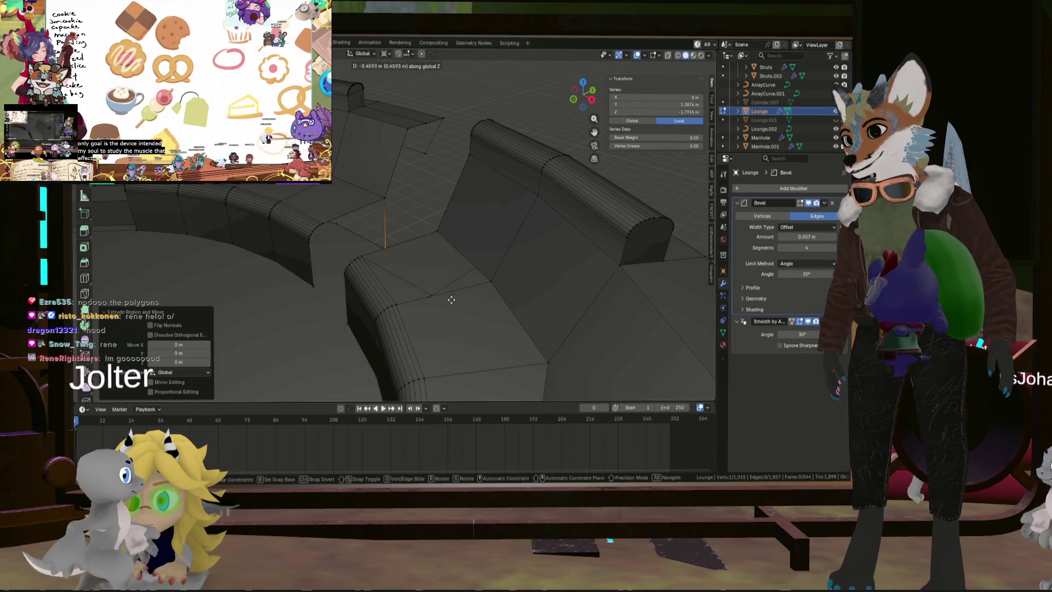
Step: Select the edge path around the first open bench end and fill it with a cap face
{"action": "mouse_move", "coordinate": [383, 268]}
{"action": "middle_mouse_down", "text": "alt"}
{"action": "mouse_move", "coordinate": [423, 278]}
{"action": "mouse_move", "coordinate": [286, 219]}
{"action": "mouse_move", "coordinate": [385, 250]}
{"action": "mouse_move", "coordinate": [541, 138]}
{"action": "middle_mouse_up", "text": "alt"}
{"action": "left_click", "coordinate": [401, 229], "text": "shift"}
{"action": "left_click", "coordinate": [401, 229], "text": "ctrl"}
{"action": "scroll", "coordinate": [401, 229], "scroll_direction": "down", "scroll_amount": 3}
{"action": "left_click", "coordinate": [493, 220], "text": "ctrl"}
{"action": "key", "text": "f"}
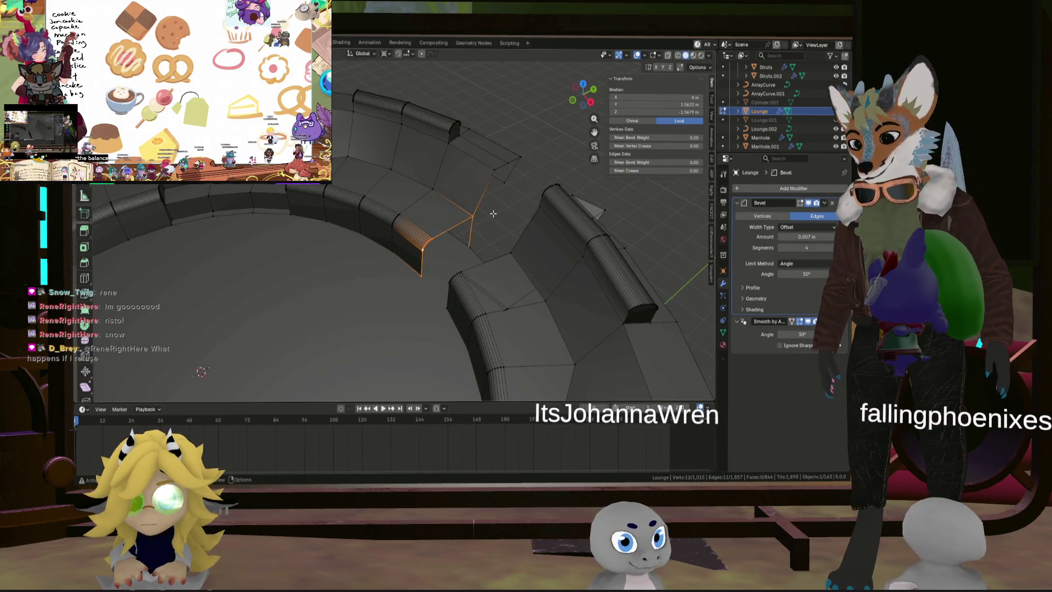
Step: Extend the edge path along the bench's bevelled edge up to the top corner
{"action": "middle_click_drag", "start_coordinate": [492, 220], "coordinate": [385, 213]}
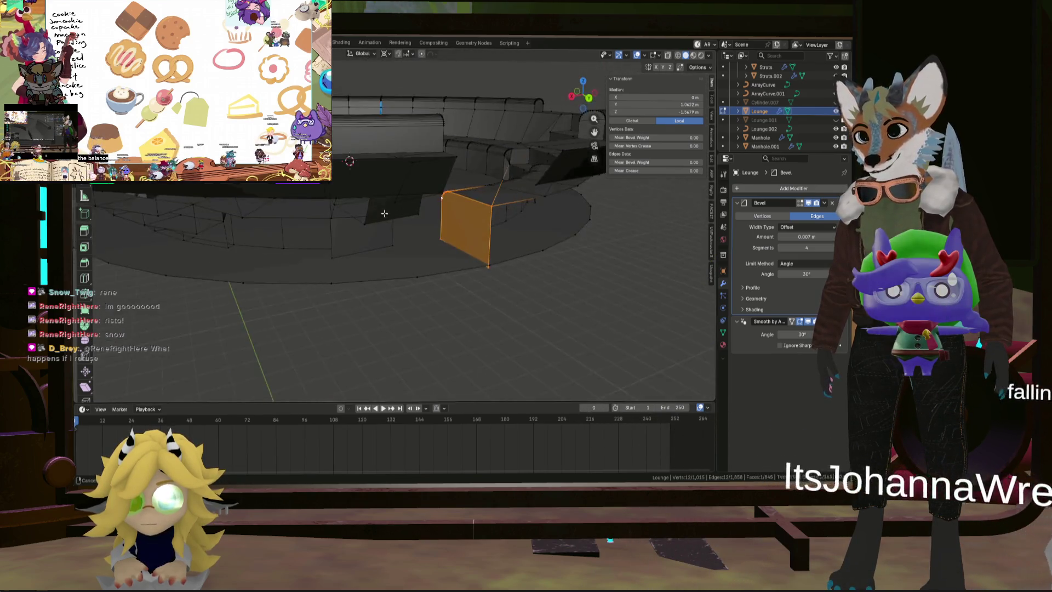
{"action": "mouse_move", "coordinate": [501, 261]}
{"action": "middle_mouse_down"}
{"action": "mouse_move", "coordinate": [449, 277]}
{"action": "mouse_move", "coordinate": [500, 289]}
{"action": "mouse_move", "coordinate": [504, 270]}
{"action": "mouse_move", "coordinate": [459, 270]}
{"action": "middle_mouse_up"}
{"action": "scroll", "coordinate": [449, 278], "scroll_direction": "up", "scroll_amount": 4}
{"action": "left_click", "coordinate": [542, 206], "text": "ctrl"}
{"action": "left_click", "coordinate": [534, 243], "text": "shift"}
{"action": "left_click", "coordinate": [535, 243], "text": "shift"}
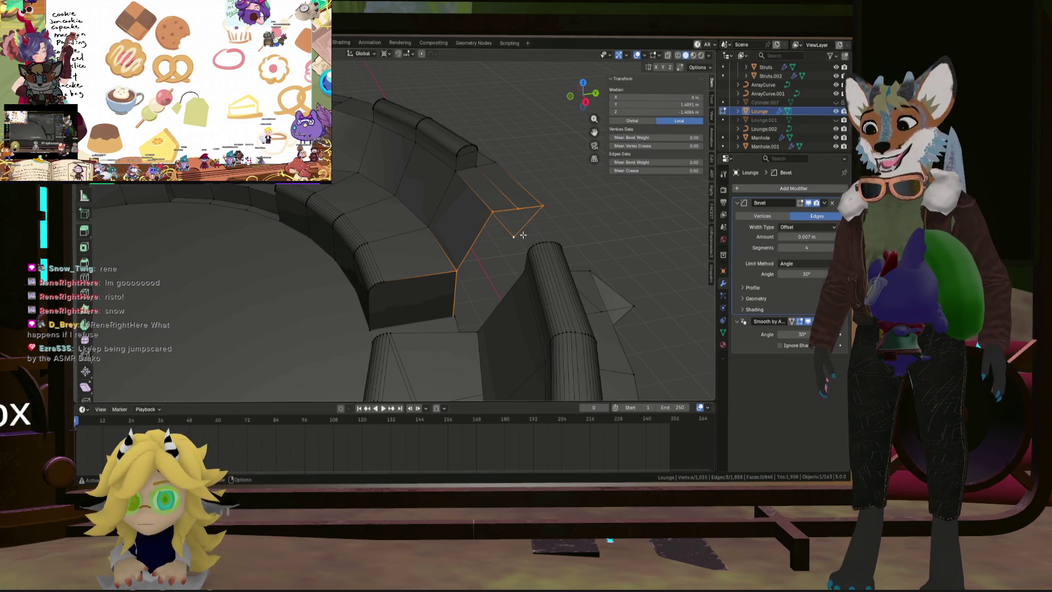
Step: Clear the selection and pick a new edge path down the rounded corner's edge ring
{"action": "mouse_move", "coordinate": [470, 269]}
{"action": "middle_mouse_down"}
{"action": "mouse_move", "coordinate": [382, 241]}
{"action": "mouse_move", "coordinate": [501, 259]}
{"action": "mouse_move", "coordinate": [550, 277]}
{"action": "mouse_move", "coordinate": [494, 296]}
{"action": "mouse_move", "coordinate": [570, 298]}
{"action": "mouse_move", "coordinate": [581, 315]}
{"action": "mouse_move", "coordinate": [461, 303]}
{"action": "mouse_move", "coordinate": [493, 245]}
{"action": "mouse_move", "coordinate": [562, 236]}
{"action": "middle_mouse_up"}
{"action": "key", "text": "alt+a"}
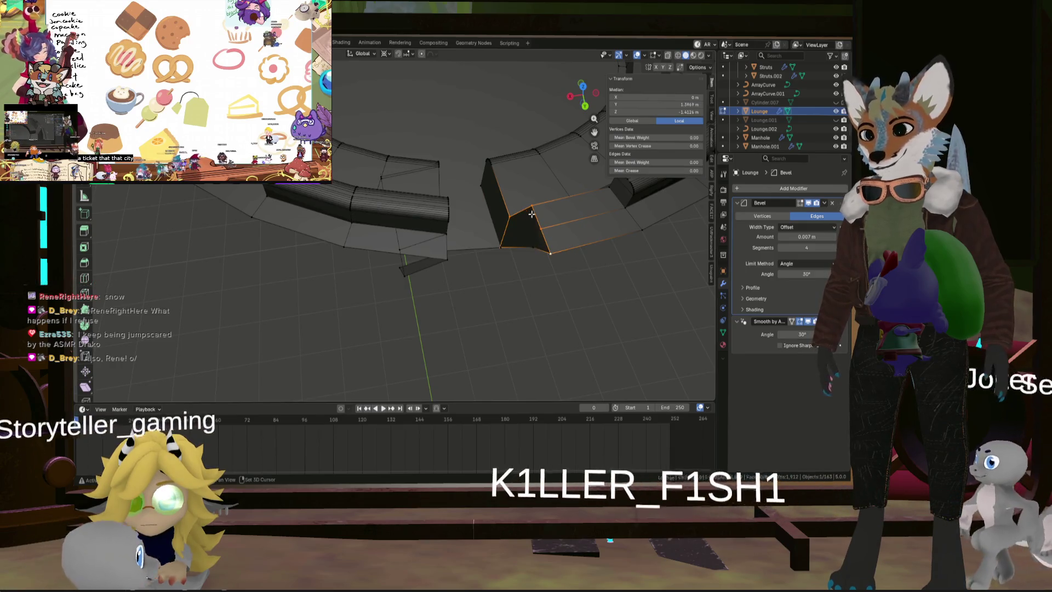
{"action": "middle_click_drag", "start_coordinate": [495, 202], "coordinate": [476, 121]}
{"action": "scroll", "coordinate": [495, 189], "scroll_direction": "up", "scroll_amount": 4}
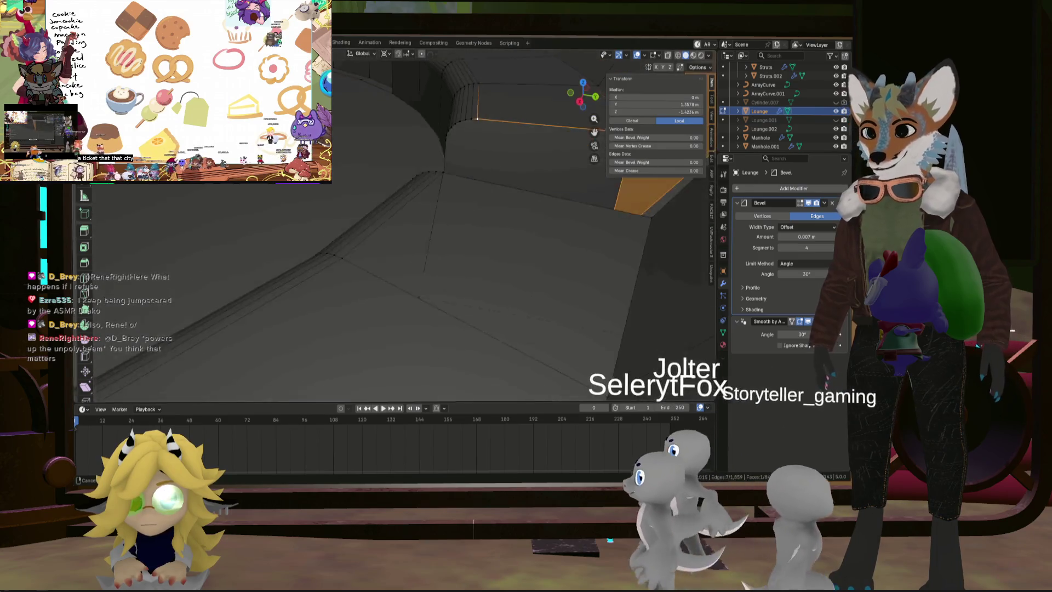
{"action": "left_click", "coordinate": [476, 117], "text": "shift"}
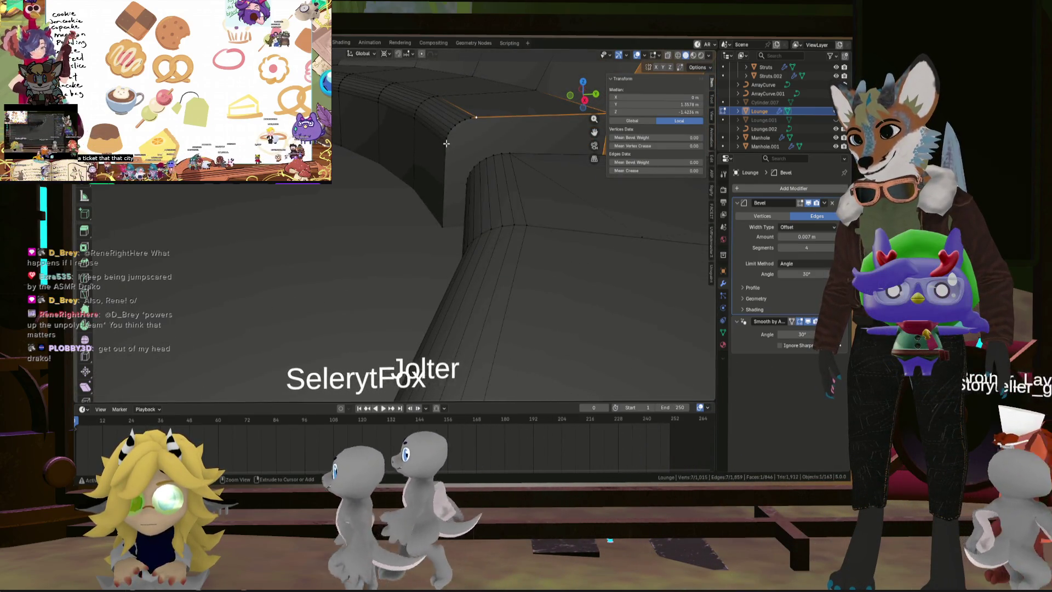
{"action": "left_click", "coordinate": [440, 225], "text": "ctrl"}
{"action": "left_click", "coordinate": [440, 226], "text": "shift"}
Step: Remove some edges from the corner selection, then clear it
{"action": "mouse_move", "coordinate": [440, 226]}
{"action": "middle_mouse_down"}
{"action": "mouse_move", "coordinate": [470, 247]}
{"action": "mouse_move", "coordinate": [416, 268]}
{"action": "mouse_move", "coordinate": [484, 267]}
{"action": "mouse_move", "coordinate": [429, 228]}
{"action": "mouse_move", "coordinate": [381, 261]}
{"action": "mouse_move", "coordinate": [338, 77]}
{"action": "middle_mouse_up"}
{"action": "left_click", "coordinate": [483, 268], "text": "shift"}
{"action": "scroll", "coordinate": [484, 267], "scroll_direction": "up", "scroll_amount": 5}
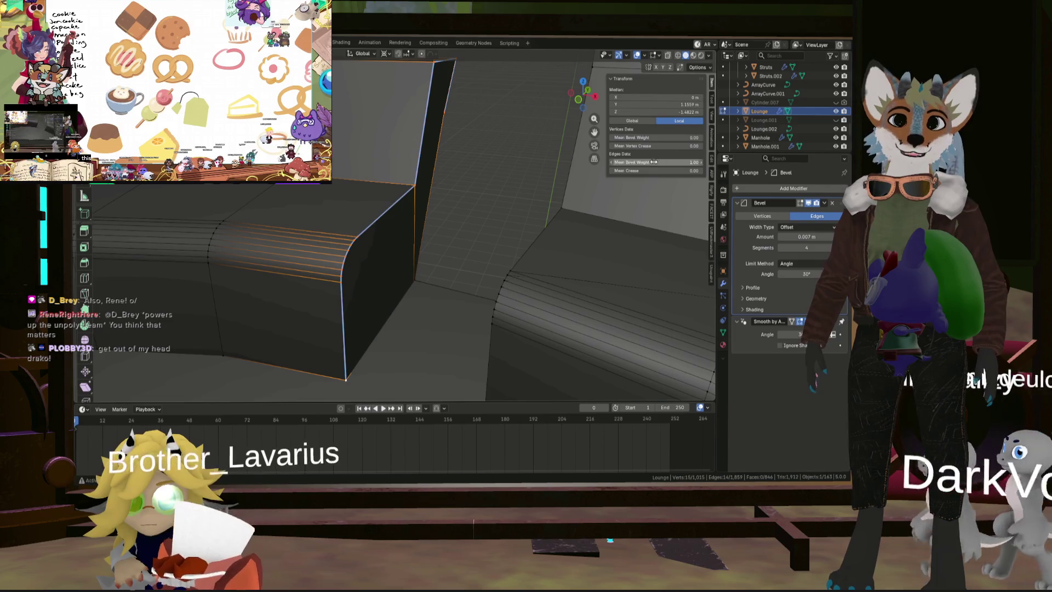
{"action": "scroll", "coordinate": [493, 181], "scroll_direction": "down", "scroll_amount": 5}
{"action": "key", "text": "alt+a"}
Step: Select the edge loop on the next bench end from an overview angle
{"action": "mouse_move", "coordinate": [493, 181]}
{"action": "middle_mouse_down"}
{"action": "mouse_move", "coordinate": [442, 205]}
{"action": "mouse_move", "coordinate": [398, 168]}
{"action": "mouse_move", "coordinate": [444, 197]}
{"action": "middle_mouse_up"}
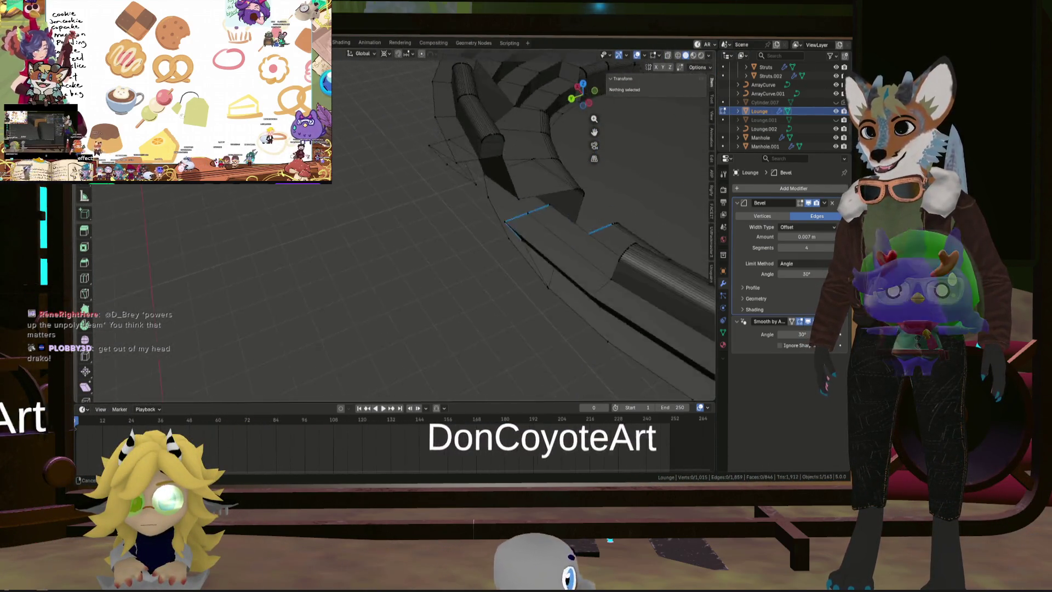
{"action": "scroll", "coordinate": [444, 197], "scroll_direction": "up", "scroll_amount": 5}
{"action": "middle_click_drag", "start_coordinate": [345, 219], "coordinate": [357, 221]}
{"action": "middle_click_drag", "start_coordinate": [424, 207], "coordinate": [463, 159]}
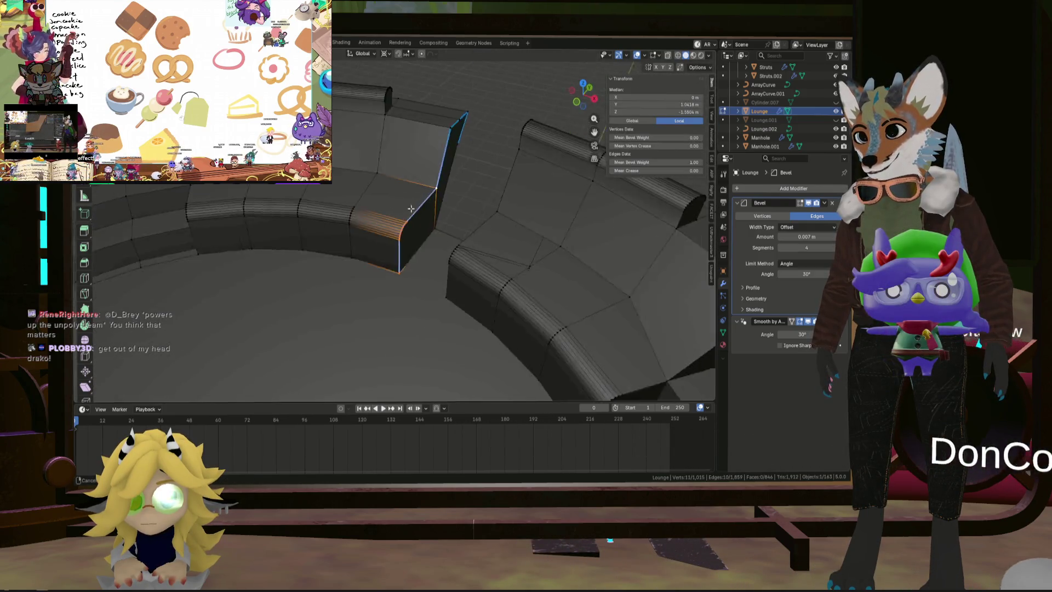
{"action": "left_click", "coordinate": [465, 156], "text": "alt"}
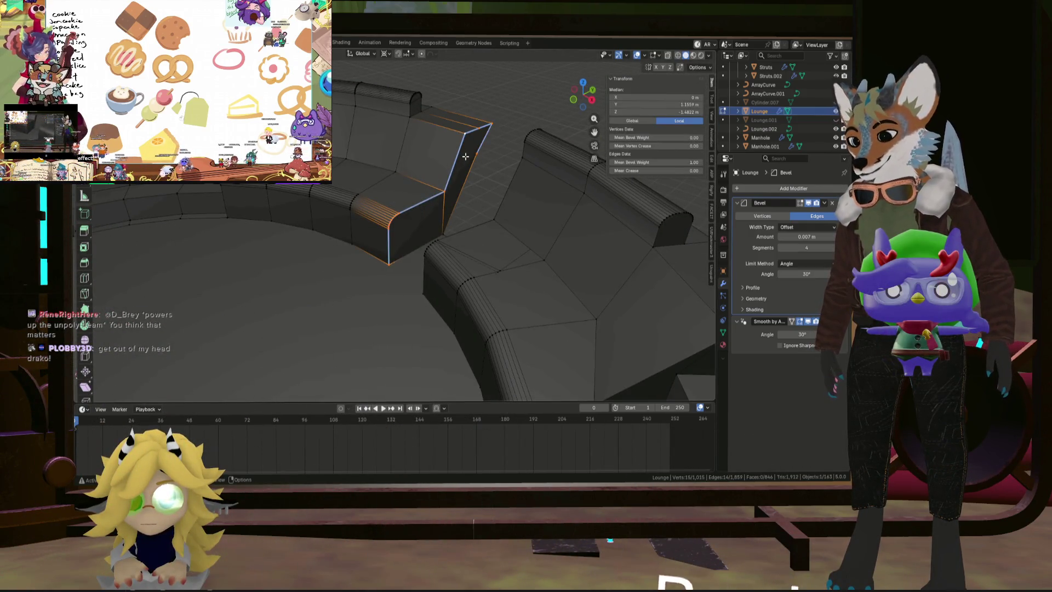
{"action": "mouse_move", "coordinate": [460, 177]}
{"action": "middle_mouse_down"}
{"action": "mouse_move", "coordinate": [542, 174]}
{"action": "mouse_move", "coordinate": [482, 164]}
{"action": "mouse_move", "coordinate": [418, 176]}
{"action": "mouse_move", "coordinate": [436, 163]}
{"action": "mouse_move", "coordinate": [335, 126]}
{"action": "middle_mouse_up"}
{"action": "mouse_move", "coordinate": [403, 150]}
{"action": "middle_mouse_down"}
{"action": "mouse_move", "coordinate": [480, 201]}
{"action": "mouse_move", "coordinate": [445, 251]}
{"action": "mouse_move", "coordinate": [461, 202]}
{"action": "middle_mouse_up"}
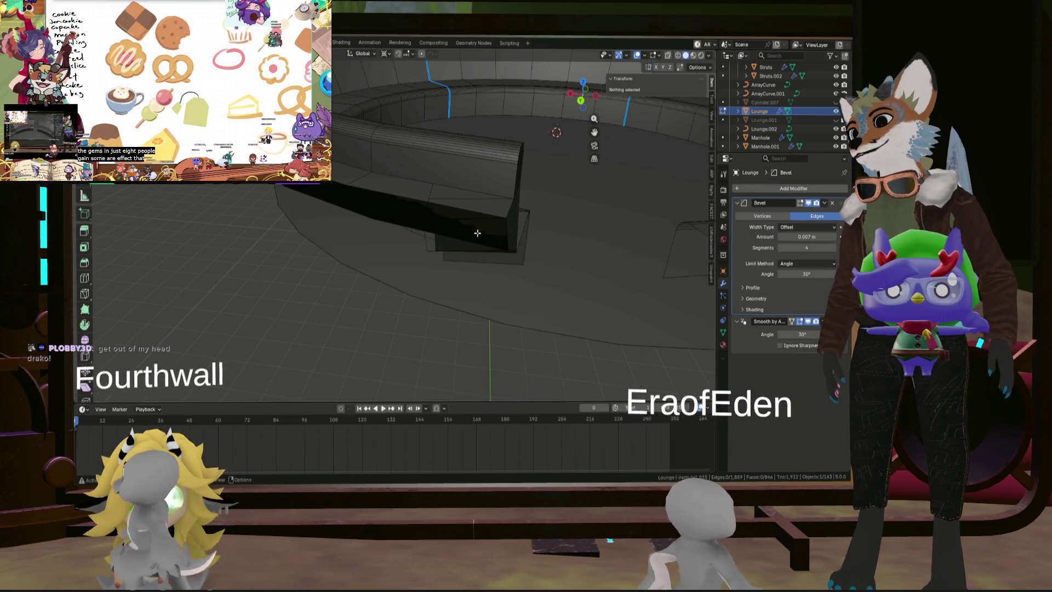
Step: Select an edge path along the bench, then a single corner vertex of the open end
{"action": "left_click", "coordinate": [429, 235], "text": "alt"}
{"action": "mouse_move", "coordinate": [429, 235]}
{"action": "middle_mouse_down"}
{"action": "mouse_move", "coordinate": [581, 255]}
{"action": "mouse_move", "coordinate": [429, 176]}
{"action": "mouse_move", "coordinate": [477, 237]}
{"action": "mouse_move", "coordinate": [530, 276]}
{"action": "middle_mouse_up"}
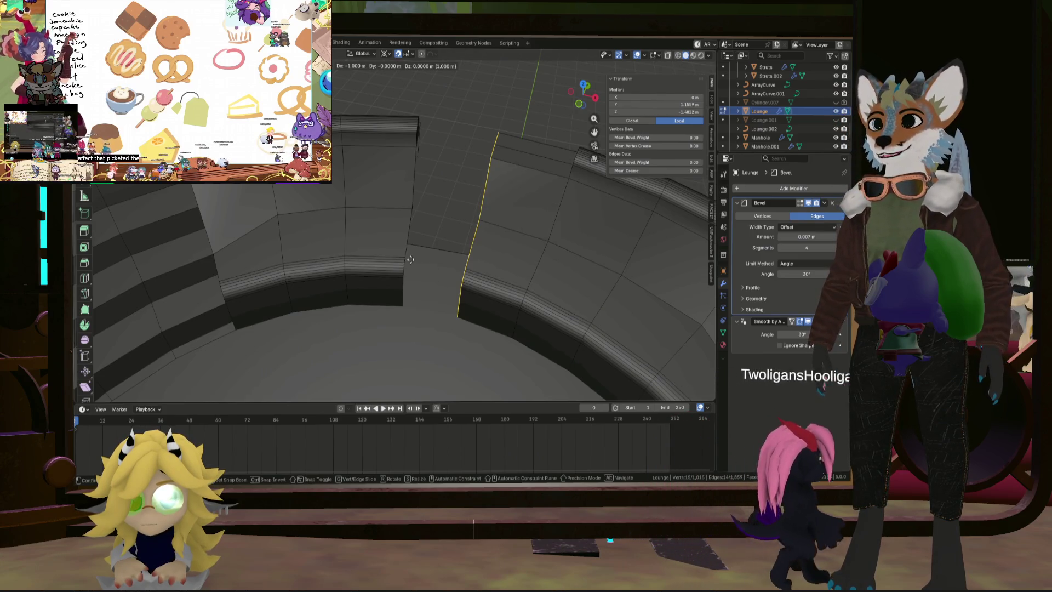
{"action": "middle_click_drag", "start_coordinate": [372, 243], "coordinate": [630, 166]}
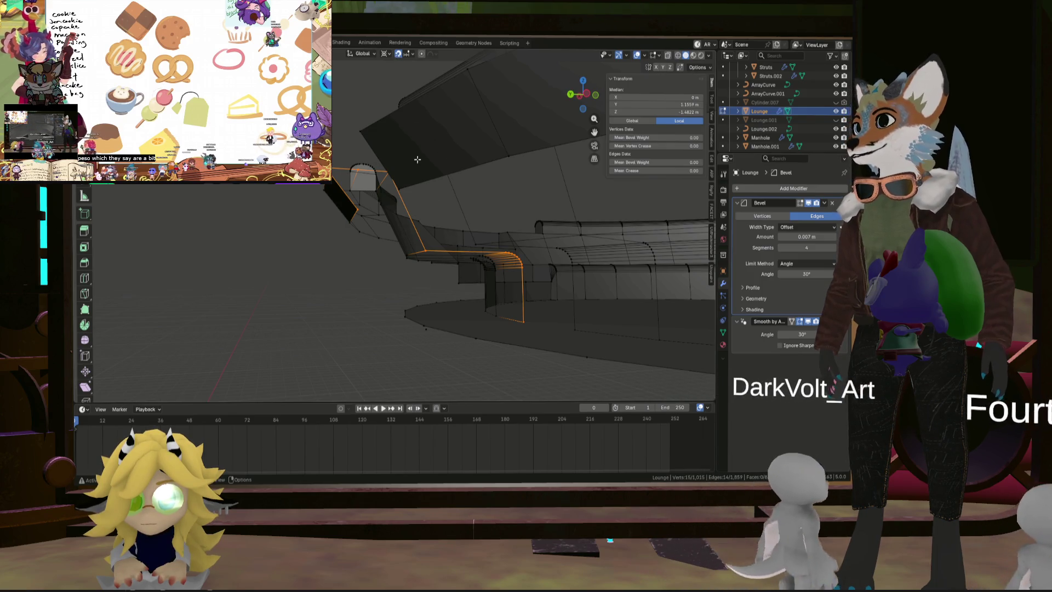
{"action": "middle_click_drag", "start_coordinate": [473, 239], "coordinate": [494, 218]}
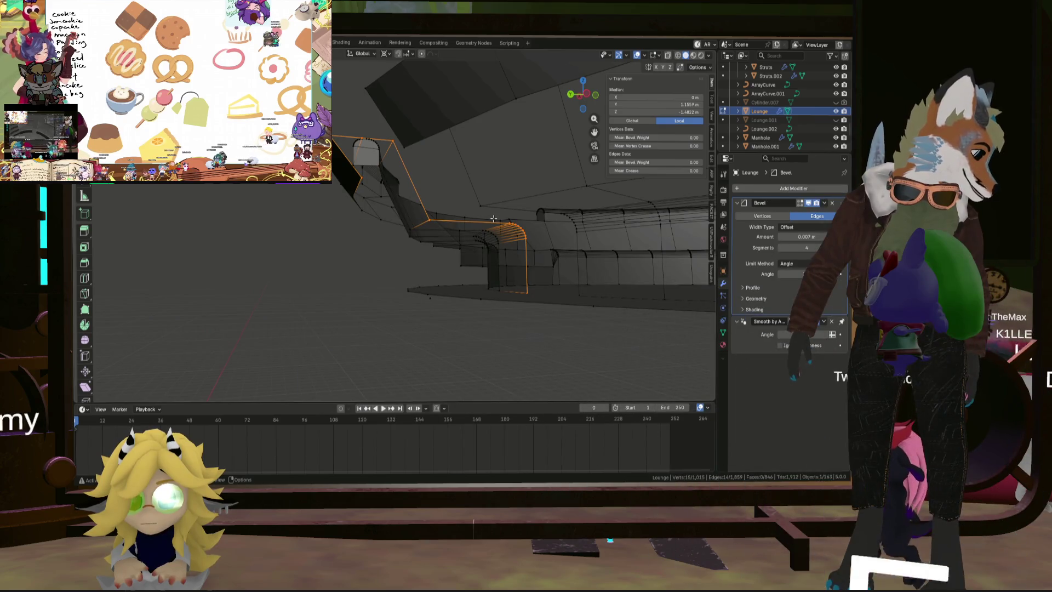
{"action": "left_click", "coordinate": [460, 212]}
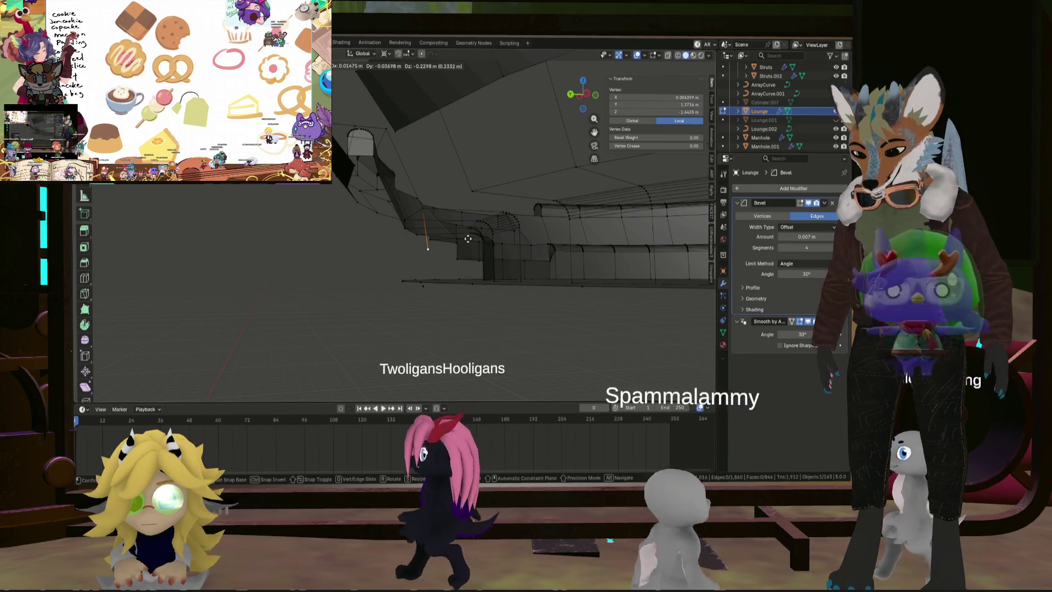
Step: Extrude a new vertex from the corner and place it 0.43 m lower
{"action": "key", "text": "e"}
{"action": "key", "text": "Escape"}
{"action": "key", "text": "g"}
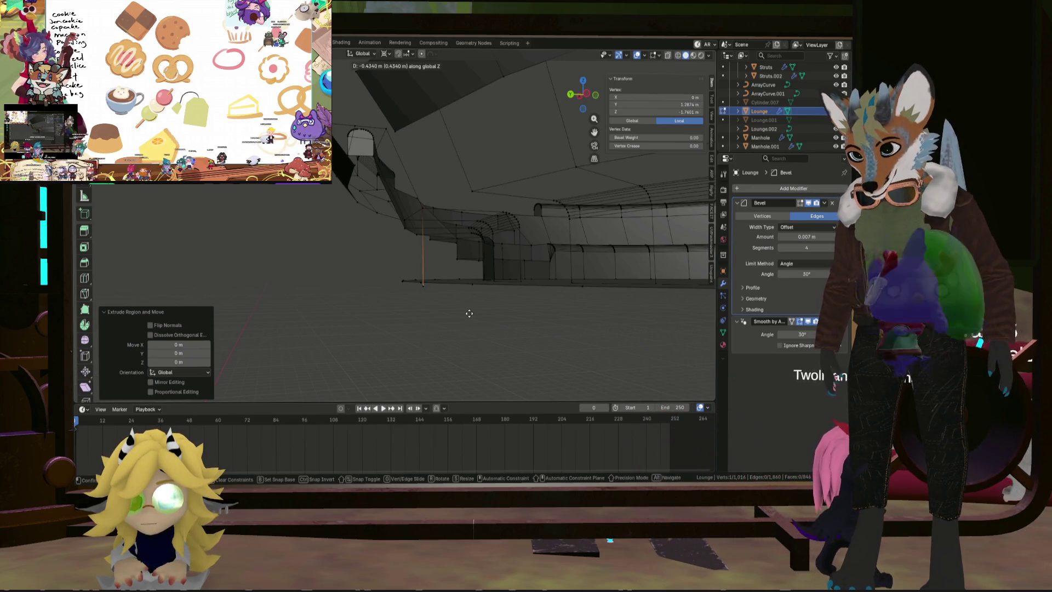
{"action": "left_click", "coordinate": [469, 313]}
{"action": "middle_click_drag", "start_coordinate": [469, 313], "coordinate": [447, 306]}
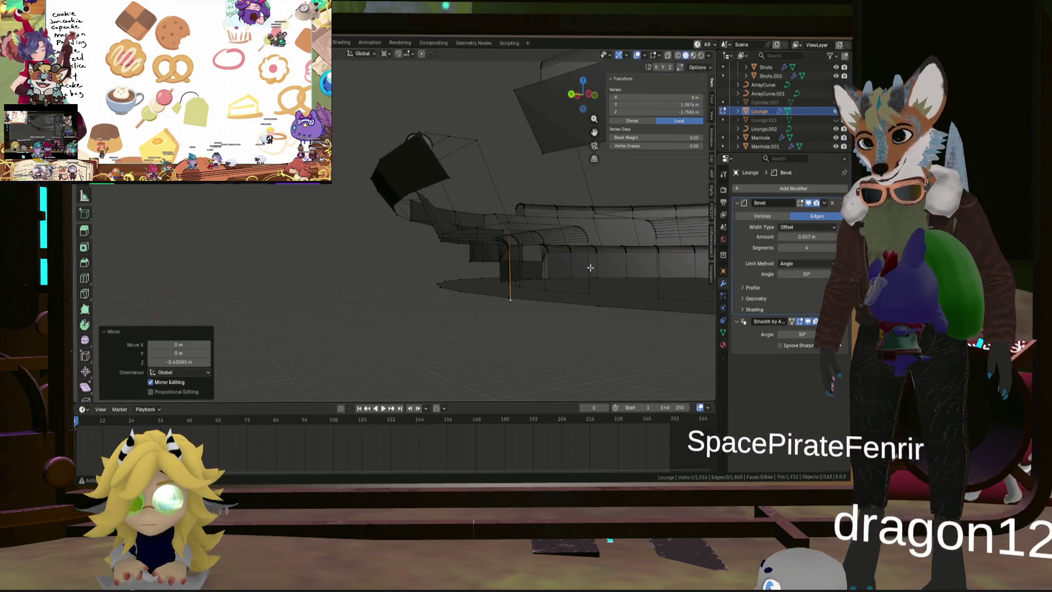
Step: Fill the edge chain around the open end with a cap face, then select the corner bevel edges
{"action": "left_click", "coordinate": [588, 235], "text": "alt"}
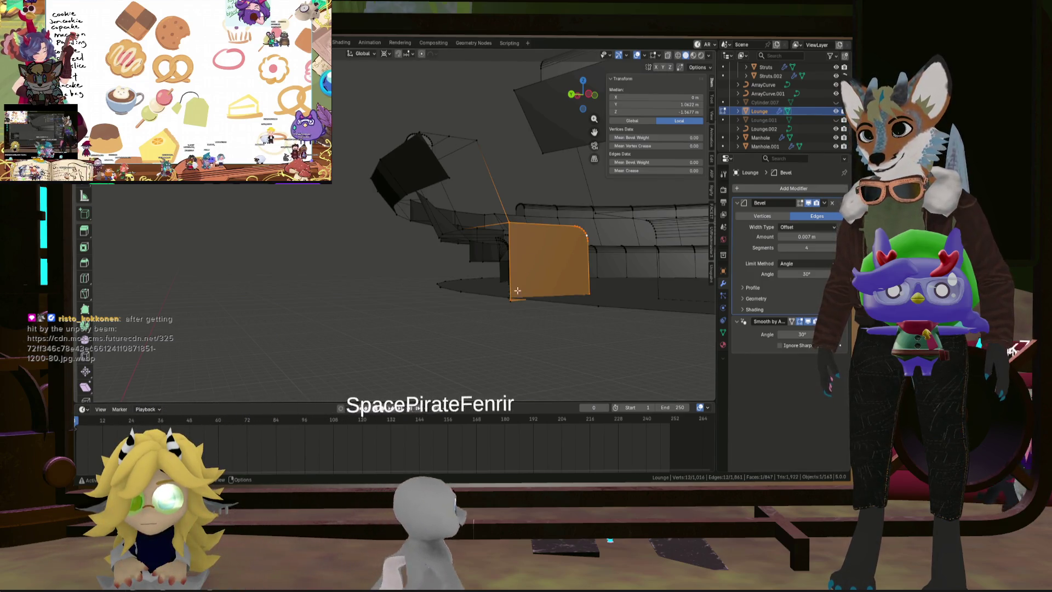
{"action": "mouse_move", "coordinate": [403, 197]}
{"action": "middle_mouse_down"}
{"action": "mouse_move", "coordinate": [481, 155]}
{"action": "mouse_move", "coordinate": [515, 256]}
{"action": "middle_mouse_up"}
{"action": "left_click", "coordinate": [488, 174], "text": "ctrl"}
{"action": "key", "text": "f"}
{"action": "scroll", "coordinate": [502, 219], "scroll_direction": "up", "scroll_amount": 3}
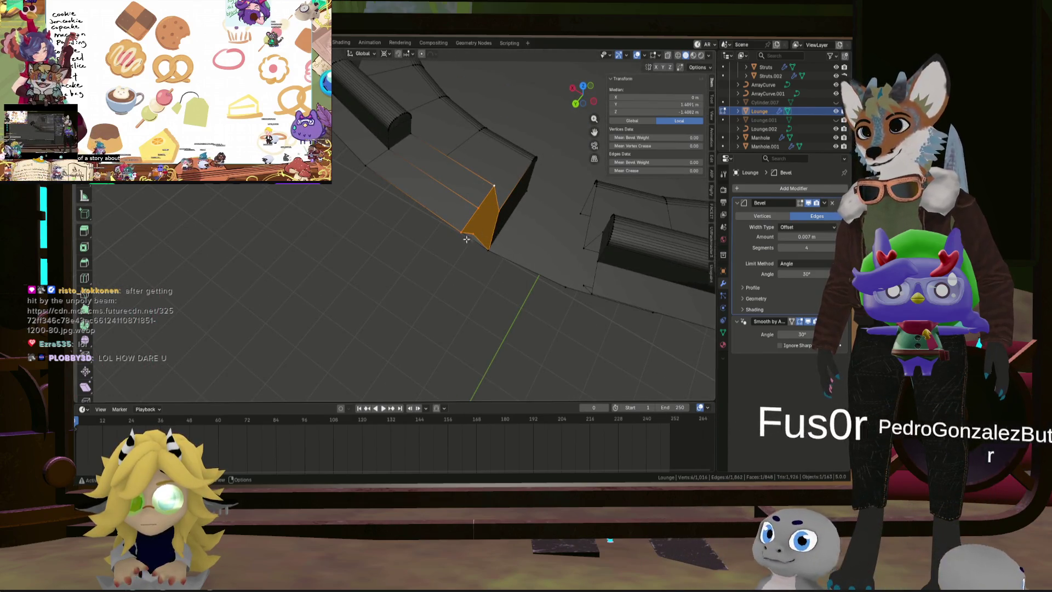
{"action": "mouse_move", "coordinate": [495, 187]}
{"action": "middle_mouse_down"}
{"action": "mouse_move", "coordinate": [523, 224]}
{"action": "mouse_move", "coordinate": [482, 224]}
{"action": "mouse_move", "coordinate": [520, 243]}
{"action": "mouse_move", "coordinate": [481, 282]}
{"action": "middle_mouse_up"}
{"action": "left_click", "coordinate": [504, 234], "text": "ctrl"}
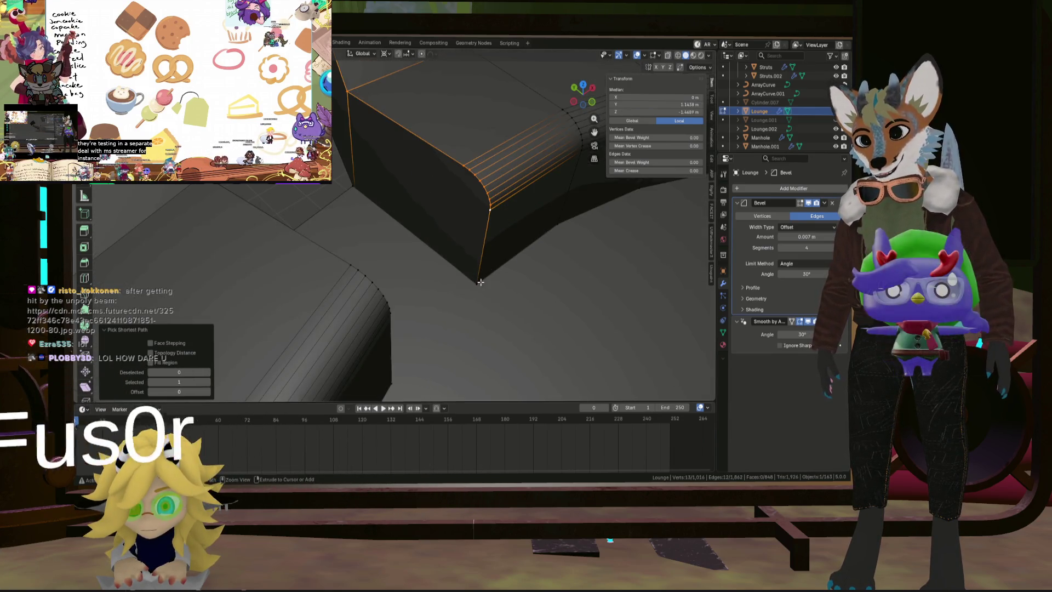
Step: Give the new cap's edges bevel weight 1, clear the selection, and reveal hidden geometry
{"action": "mouse_move", "coordinate": [390, 205]}
{"action": "middle_mouse_down"}
{"action": "mouse_move", "coordinate": [359, 242]}
{"action": "mouse_move", "coordinate": [448, 230]}
{"action": "mouse_move", "coordinate": [387, 217]}
{"action": "mouse_move", "coordinate": [397, 241]}
{"action": "mouse_move", "coordinate": [427, 259]}
{"action": "middle_mouse_up"}
{"action": "middle_click_drag", "start_coordinate": [354, 238], "coordinate": [375, 280]}
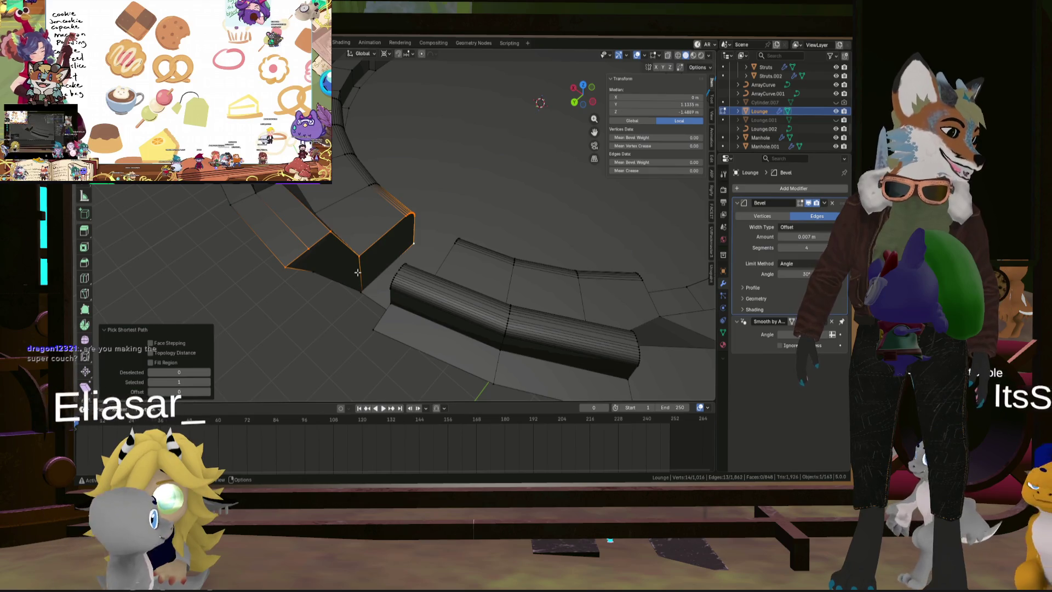
{"action": "mouse_move", "coordinate": [357, 273]}
{"action": "middle_mouse_down"}
{"action": "mouse_move", "coordinate": [327, 216]}
{"action": "mouse_move", "coordinate": [355, 149]}
{"action": "middle_mouse_up"}
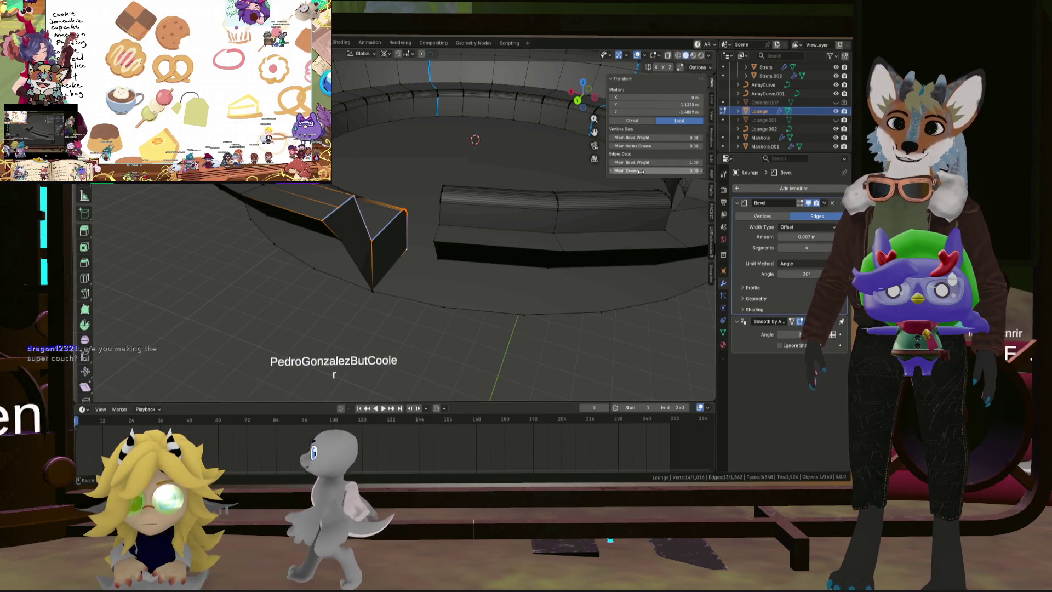
{"action": "left_click", "coordinate": [409, 331]}
{"action": "mouse_move", "coordinate": [409, 330]}
{"action": "middle_mouse_down"}
{"action": "mouse_move", "coordinate": [219, 356]}
{"action": "mouse_move", "coordinate": [358, 284]}
{"action": "middle_mouse_up"}
{"action": "scroll", "coordinate": [357, 285], "scroll_direction": "down", "scroll_amount": 5}
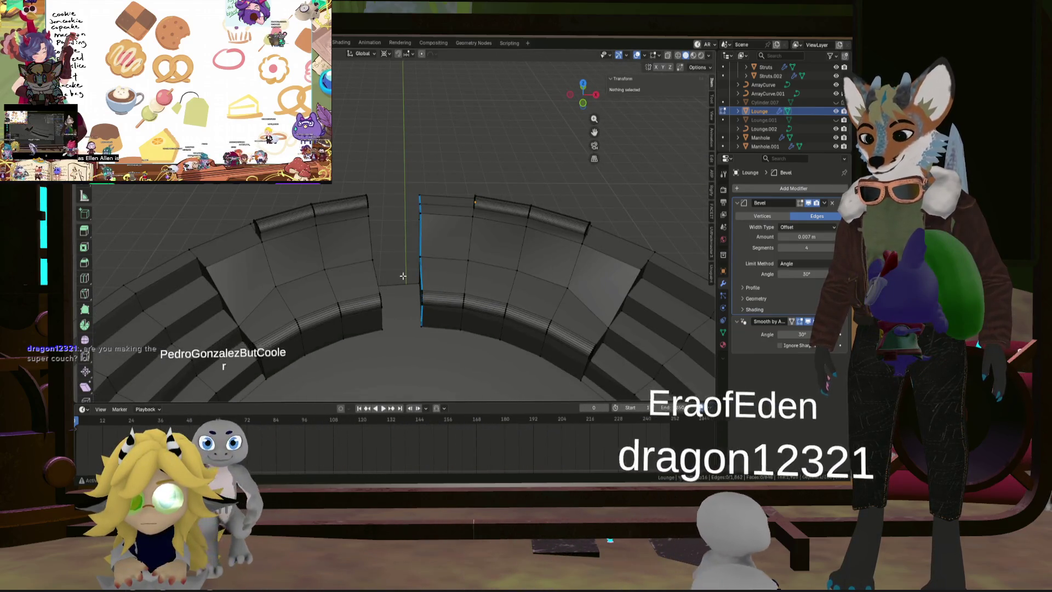
{"action": "key", "text": "alt+h"}
Step: Return to Object Mode and leave local view to show the full lounge scene
{"action": "key", "text": "Tab"}
{"action": "scroll", "coordinate": [478, 239], "scroll_direction": "down", "scroll_amount": 8}
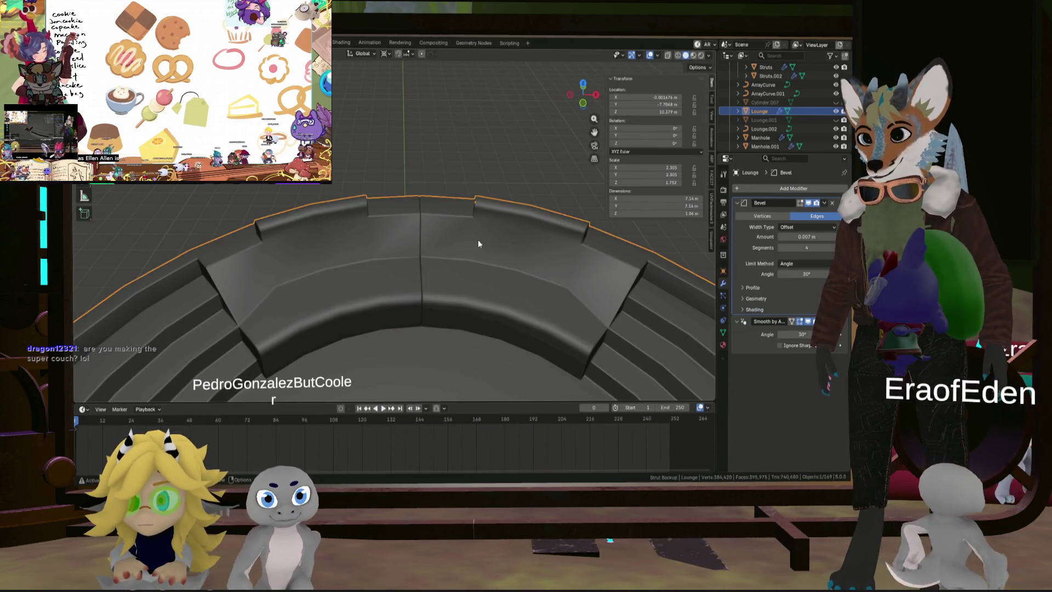
{"action": "mouse_move", "coordinate": [435, 186]}
{"action": "middle_mouse_down"}
{"action": "mouse_move", "coordinate": [429, 294]}
{"action": "mouse_move", "coordinate": [376, 280]}
{"action": "mouse_move", "coordinate": [459, 274]}
{"action": "mouse_move", "coordinate": [640, 298]}
{"action": "mouse_move", "coordinate": [466, 278]}
{"action": "mouse_move", "coordinate": [527, 280]}
{"action": "middle_mouse_up"}
{"action": "key", "text": "KP_Divide"}
{"action": "scroll", "coordinate": [469, 285], "scroll_direction": "down", "scroll_amount": 4}
{"action": "mouse_move", "coordinate": [455, 301]}
{"action": "middle_mouse_down"}
{"action": "mouse_move", "coordinate": [462, 287]}
{"action": "mouse_move", "coordinate": [733, 310]}
{"action": "middle_mouse_up"}
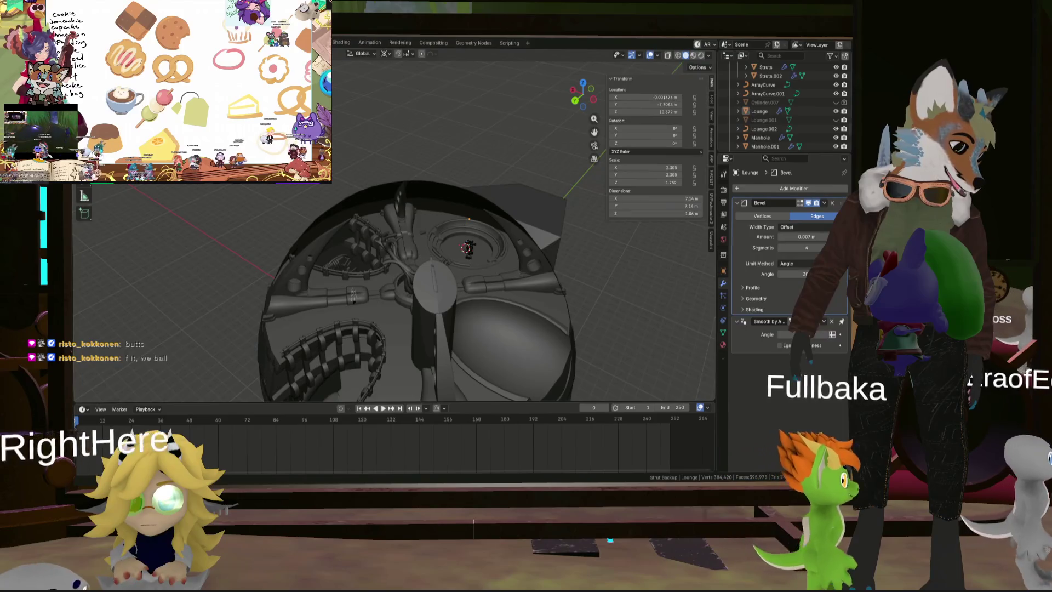
{"action": "middle_click_drag", "start_coordinate": [493, 246], "coordinate": [537, 281]}
{"action": "scroll", "coordinate": [609, 357], "scroll_direction": "down", "scroll_amount": 5}
{"action": "scroll", "coordinate": [511, 360], "scroll_direction": "up", "scroll_amount": 8}
{"action": "mouse_move", "coordinate": [535, 241]}
{"action": "middle_mouse_down"}
{"action": "mouse_move", "coordinate": [610, 258]}
{"action": "mouse_move", "coordinate": [443, 255]}
{"action": "mouse_move", "coordinate": [500, 231]}
{"action": "mouse_move", "coordinate": [472, 231]}
{"action": "mouse_move", "coordinate": [484, 314]}
{"action": "mouse_move", "coordinate": [485, 281]}
{"action": "middle_mouse_up"}
{"action": "scroll", "coordinate": [474, 240], "scroll_direction": "up", "scroll_amount": 5}
{"action": "scroll", "coordinate": [478, 262], "scroll_direction": "down", "scroll_amount": 4}
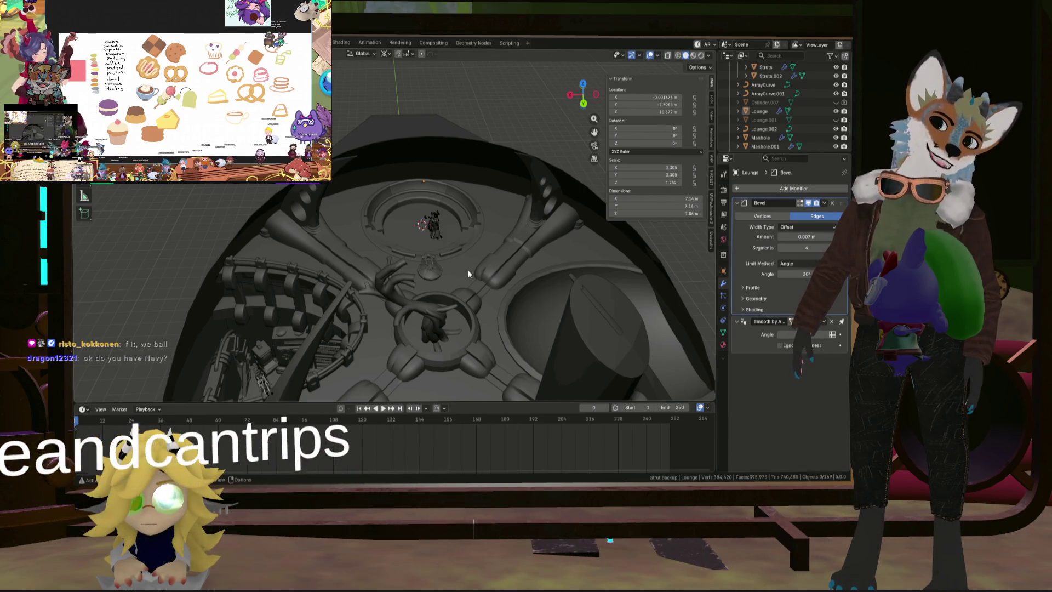
{"action": "scroll", "coordinate": [445, 232], "scroll_direction": "up", "scroll_amount": 5}
{"action": "mouse_move", "coordinate": [445, 232]}
{"action": "middle_mouse_down"}
{"action": "mouse_move", "coordinate": [447, 223]}
{"action": "mouse_move", "coordinate": [386, 257]}
{"action": "mouse_move", "coordinate": [328, 231]}
{"action": "mouse_move", "coordinate": [407, 274]}
{"action": "mouse_move", "coordinate": [427, 224]}
{"action": "mouse_move", "coordinate": [477, 285]}
{"action": "mouse_move", "coordinate": [459, 272]}
{"action": "middle_mouse_up"}
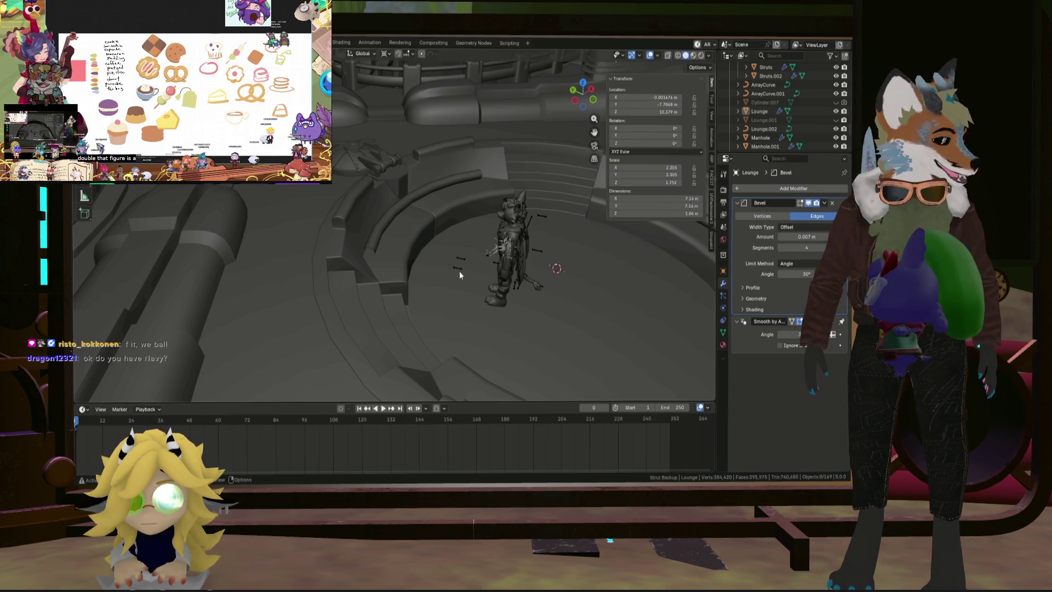
{"action": "scroll", "coordinate": [463, 296], "scroll_direction": "down", "scroll_amount": 8}
{"action": "middle_click_drag", "start_coordinate": [446, 269], "coordinate": [450, 206]}
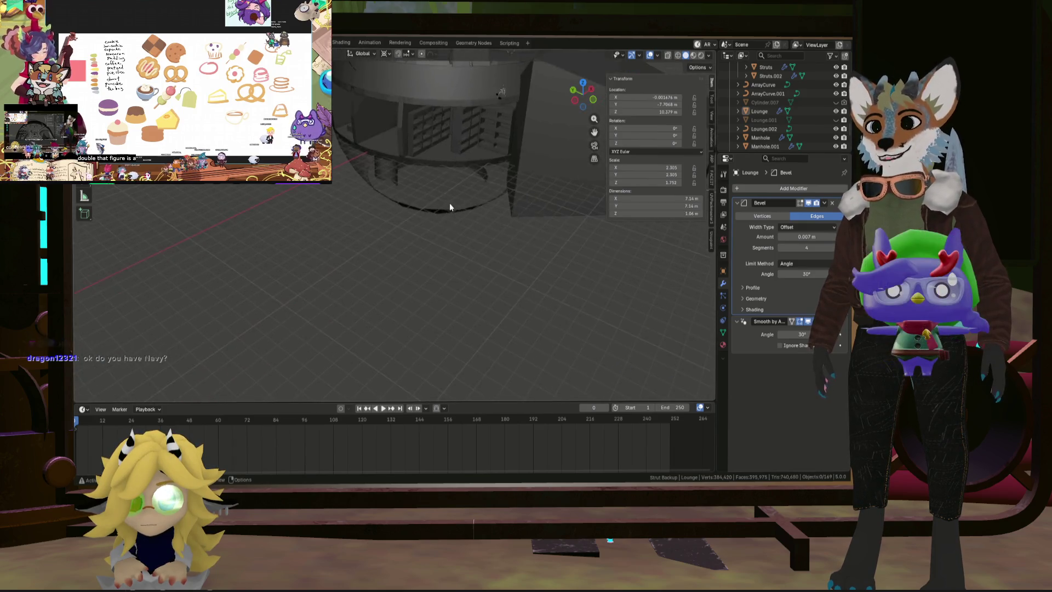
{"action": "mouse_move", "coordinate": [446, 163]}
{"action": "middle_mouse_down"}
{"action": "mouse_move", "coordinate": [439, 134]}
{"action": "mouse_move", "coordinate": [432, 276]}
{"action": "mouse_move", "coordinate": [453, 207]}
{"action": "mouse_move", "coordinate": [377, 236]}
{"action": "mouse_move", "coordinate": [481, 248]}
{"action": "mouse_move", "coordinate": [399, 294]}
{"action": "mouse_move", "coordinate": [415, 333]}
{"action": "mouse_move", "coordinate": [468, 264]}
{"action": "mouse_move", "coordinate": [472, 271]}
{"action": "mouse_move", "coordinate": [465, 260]}
{"action": "mouse_move", "coordinate": [489, 211]}
{"action": "mouse_move", "coordinate": [492, 242]}
{"action": "mouse_move", "coordinate": [521, 239]}
{"action": "mouse_move", "coordinate": [347, 267]}
{"action": "mouse_move", "coordinate": [451, 253]}
{"action": "mouse_move", "coordinate": [395, 220]}
{"action": "mouse_move", "coordinate": [414, 261]}
{"action": "mouse_move", "coordinate": [448, 229]}
{"action": "mouse_move", "coordinate": [455, 240]}
{"action": "mouse_move", "coordinate": [495, 239]}
{"action": "mouse_move", "coordinate": [489, 266]}
{"action": "mouse_move", "coordinate": [469, 221]}
{"action": "mouse_move", "coordinate": [478, 238]}
{"action": "mouse_move", "coordinate": [298, 247]}
{"action": "mouse_move", "coordinate": [482, 239]}
{"action": "mouse_move", "coordinate": [546, 252]}
{"action": "middle_mouse_up"}
{"action": "scroll", "coordinate": [547, 252], "scroll_direction": "down", "scroll_amount": 10}
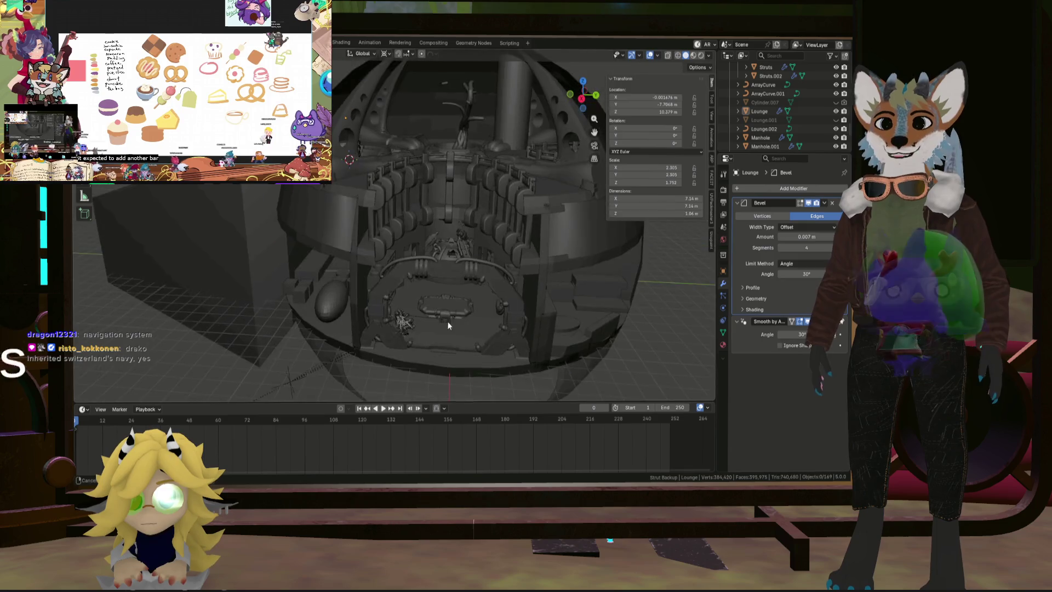
{"action": "mouse_move", "coordinate": [462, 235]}
{"action": "middle_mouse_down"}
{"action": "mouse_move", "coordinate": [424, 295]}
{"action": "mouse_move", "coordinate": [466, 257]}
{"action": "middle_mouse_up"}
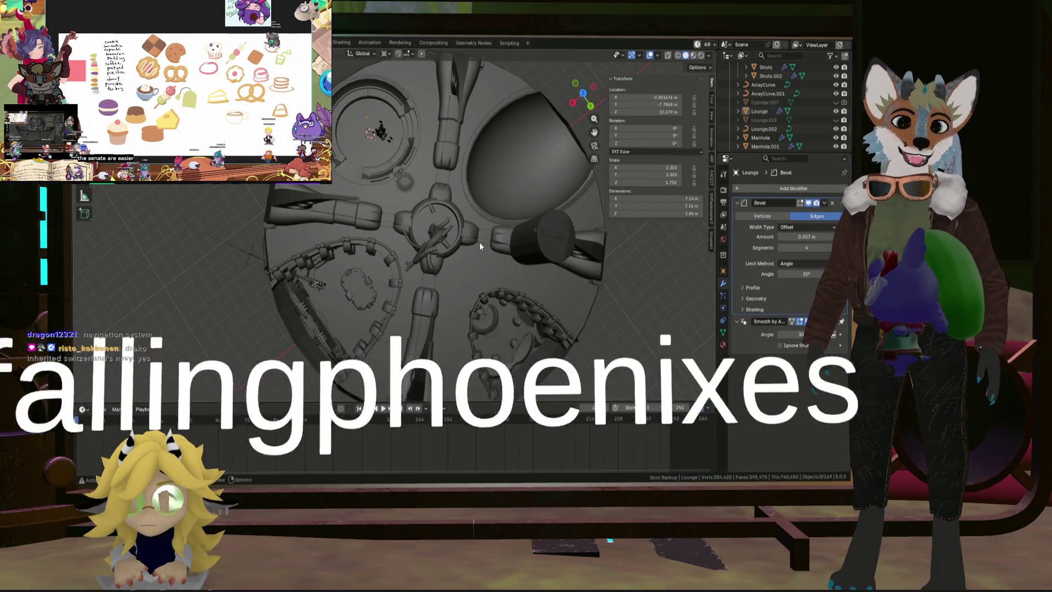
{"action": "scroll", "coordinate": [394, 100], "scroll_direction": "up", "scroll_amount": 3}
{"action": "middle_click_drag", "start_coordinate": [384, 159], "coordinate": [418, 198]}
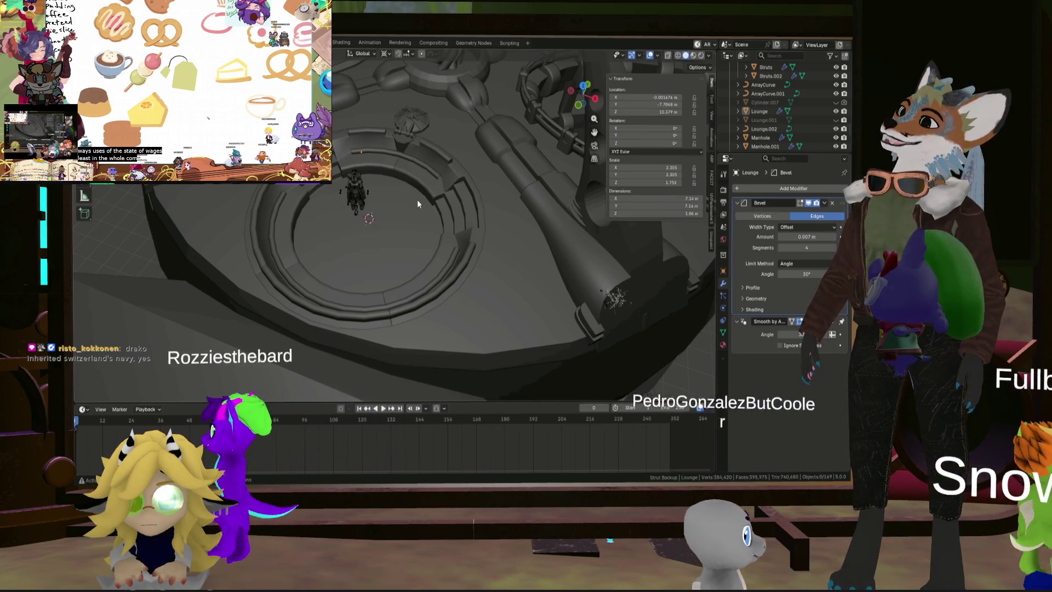
{"action": "mouse_move", "coordinate": [400, 268]}
{"action": "middle_mouse_down"}
{"action": "mouse_move", "coordinate": [409, 225]}
{"action": "mouse_move", "coordinate": [420, 298]}
{"action": "mouse_move", "coordinate": [427, 277]}
{"action": "mouse_move", "coordinate": [366, 256]}
{"action": "mouse_move", "coordinate": [282, 274]}
{"action": "mouse_move", "coordinate": [241, 261]}
{"action": "mouse_move", "coordinate": [364, 281]}
{"action": "mouse_move", "coordinate": [314, 289]}
{"action": "mouse_move", "coordinate": [323, 282]}
{"action": "middle_mouse_up"}
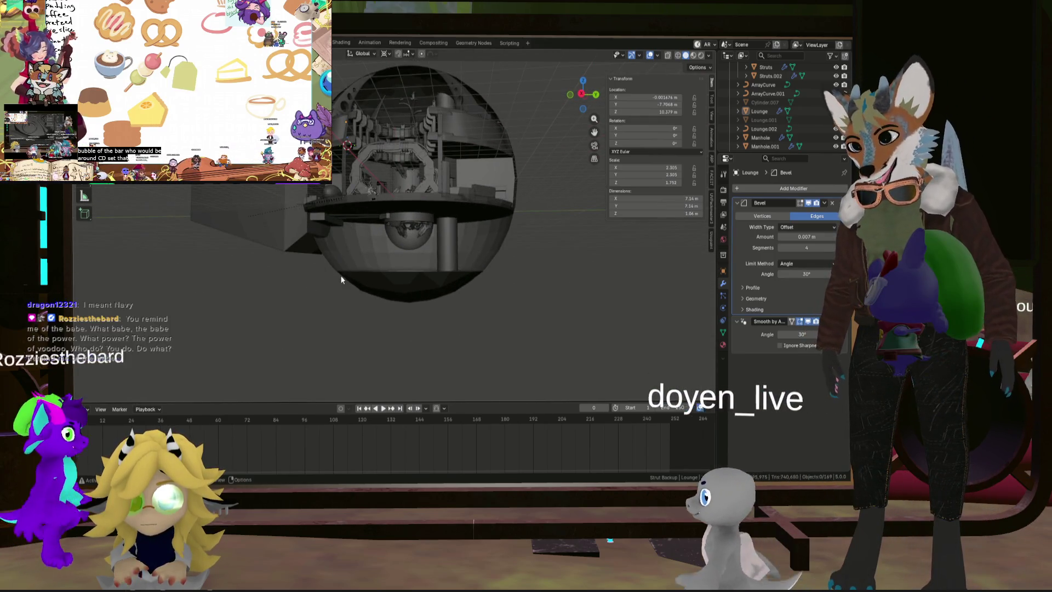
{"action": "scroll", "coordinate": [469, 264], "scroll_direction": "up", "scroll_amount": 5}
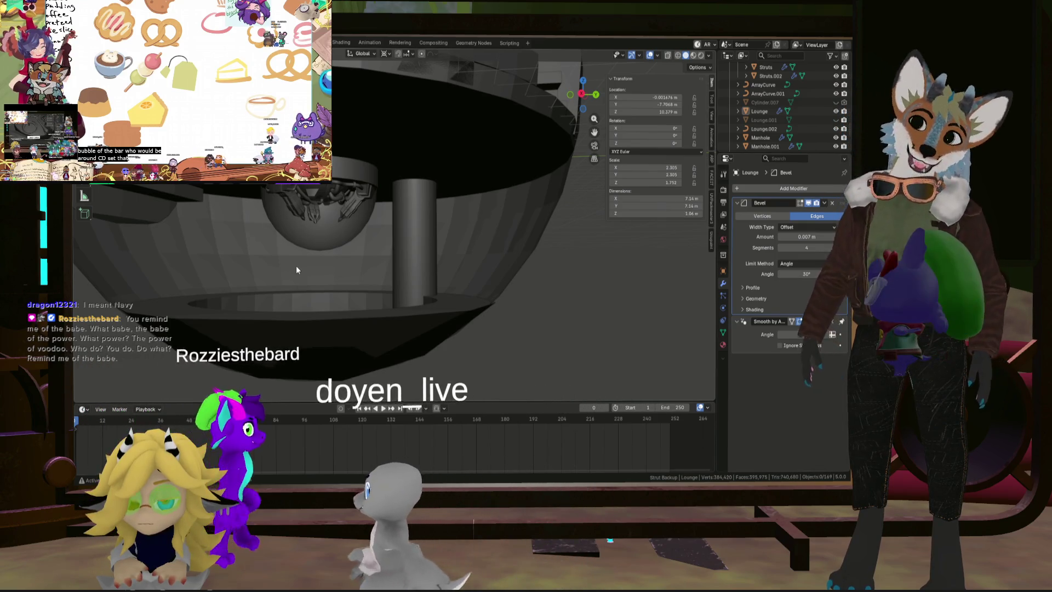
{"action": "mouse_move", "coordinate": [366, 232]}
{"action": "middle_mouse_down"}
{"action": "mouse_move", "coordinate": [396, 238]}
{"action": "mouse_move", "coordinate": [231, 238]}
{"action": "mouse_move", "coordinate": [323, 242]}
{"action": "mouse_move", "coordinate": [455, 229]}
{"action": "mouse_move", "coordinate": [524, 245]}
{"action": "mouse_move", "coordinate": [432, 256]}
{"action": "mouse_move", "coordinate": [372, 247]}
{"action": "mouse_move", "coordinate": [473, 263]}
{"action": "mouse_move", "coordinate": [555, 255]}
{"action": "mouse_move", "coordinate": [580, 277]}
{"action": "mouse_move", "coordinate": [552, 297]}
{"action": "mouse_move", "coordinate": [536, 275]}
{"action": "mouse_move", "coordinate": [463, 293]}
{"action": "middle_mouse_up"}
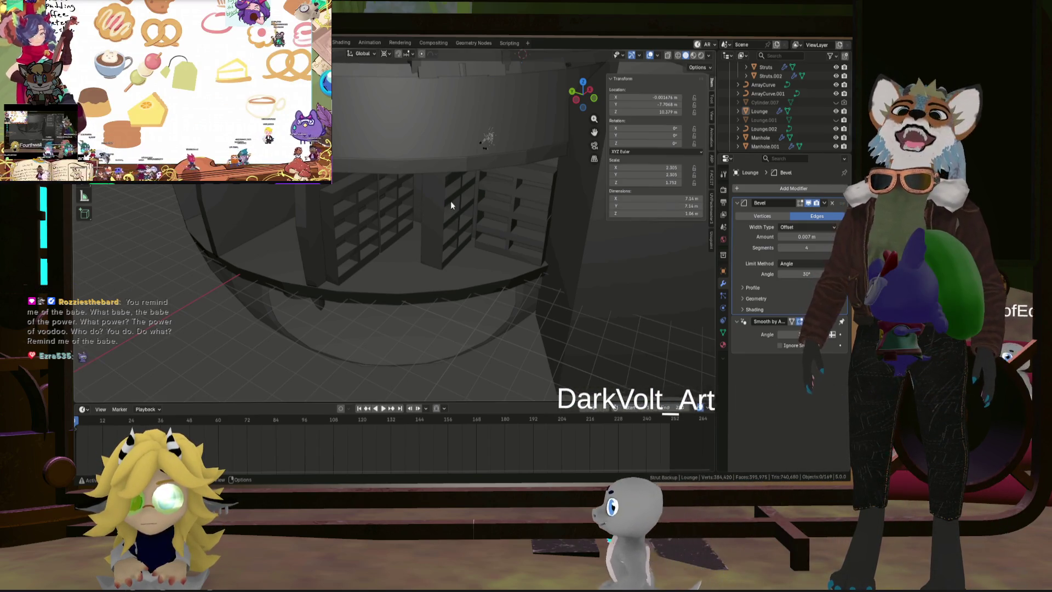
{"action": "scroll", "coordinate": [452, 205], "scroll_direction": "down", "scroll_amount": 5}
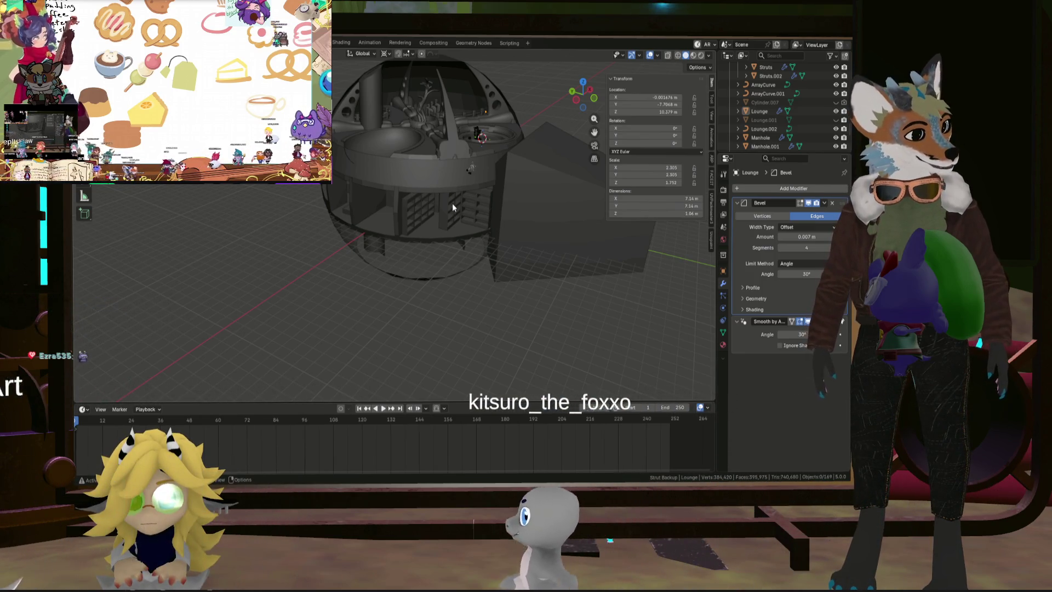
{"action": "mouse_move", "coordinate": [453, 208]}
{"action": "middle_mouse_down"}
{"action": "mouse_move", "coordinate": [413, 202]}
{"action": "mouse_move", "coordinate": [436, 198]}
{"action": "mouse_move", "coordinate": [496, 316]}
{"action": "middle_mouse_up"}
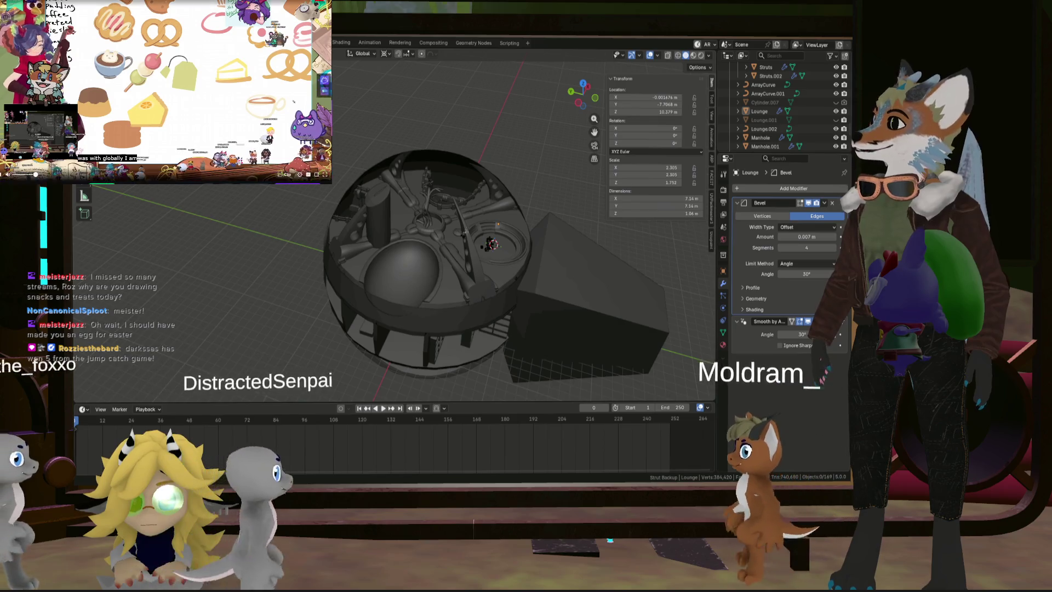
{"action": "mouse_move", "coordinate": [459, 265]}
{"action": "middle_mouse_down"}
{"action": "mouse_move", "coordinate": [422, 267]}
{"action": "mouse_move", "coordinate": [443, 268]}
{"action": "middle_mouse_up"}
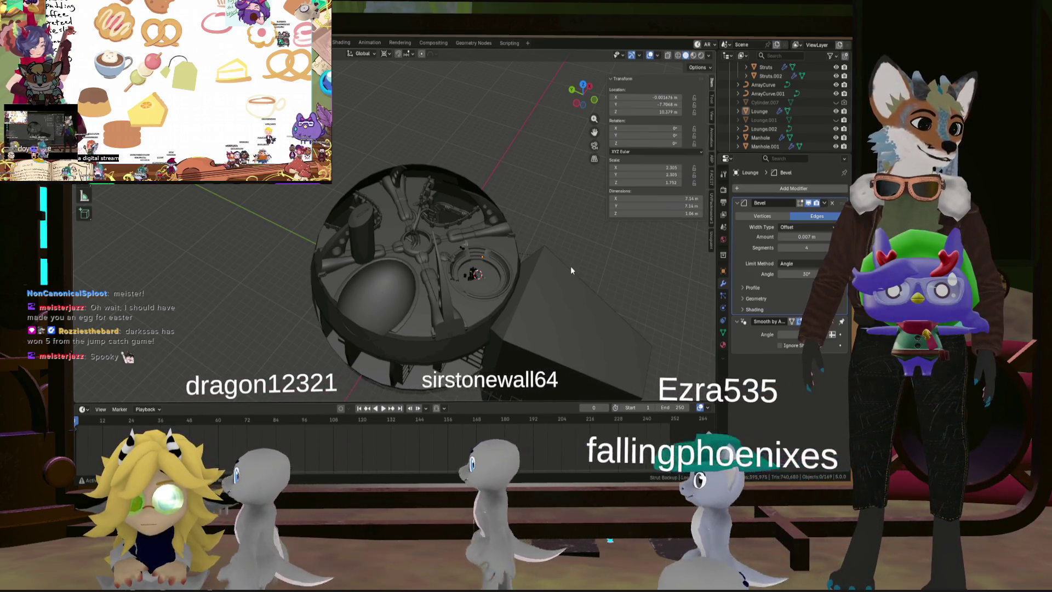
{"action": "mouse_move", "coordinate": [571, 266]}
{"action": "middle_mouse_down"}
{"action": "mouse_move", "coordinate": [512, 254]}
{"action": "mouse_move", "coordinate": [414, 275]}
{"action": "mouse_move", "coordinate": [478, 215]}
{"action": "mouse_move", "coordinate": [471, 203]}
{"action": "mouse_move", "coordinate": [482, 272]}
{"action": "mouse_move", "coordinate": [454, 236]}
{"action": "mouse_move", "coordinate": [475, 206]}
{"action": "mouse_move", "coordinate": [480, 285]}
{"action": "mouse_move", "coordinate": [465, 279]}
{"action": "middle_mouse_up"}
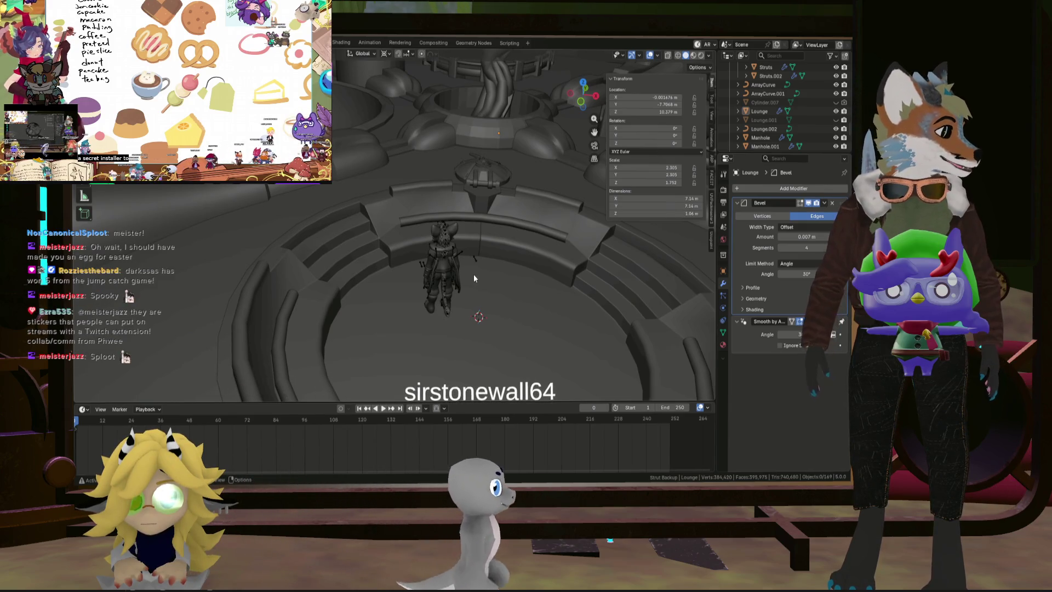
Step: Select Lounge.002, slightly thicken its bevel depth and raise its preview resolution in wireframe view
{"action": "left_click", "coordinate": [508, 222]}
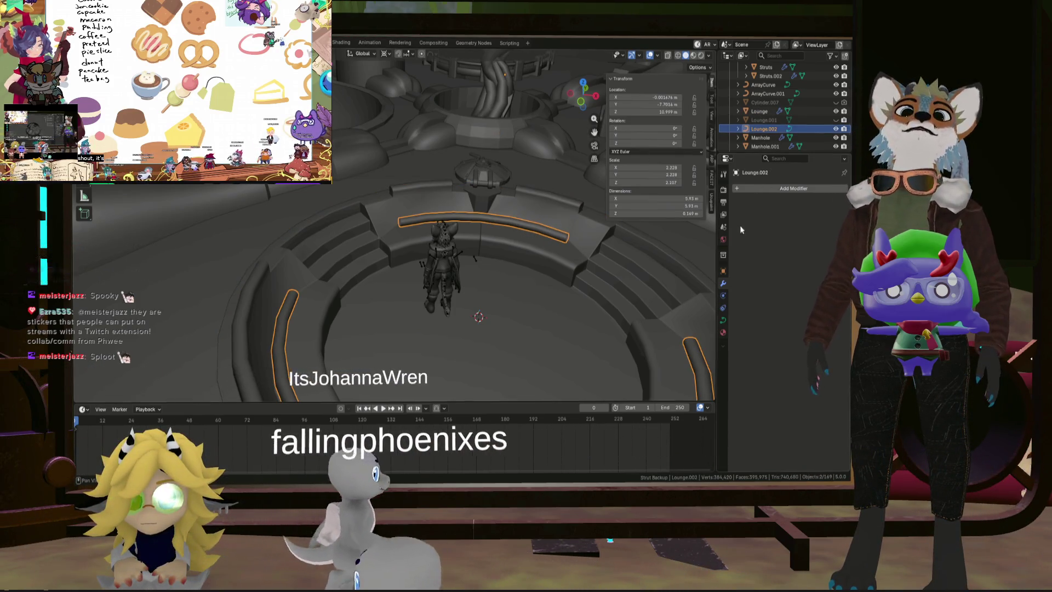
{"action": "left_click", "coordinate": [723, 320]}
{"action": "scroll", "coordinate": [758, 308], "scroll_direction": "down", "scroll_amount": 2}
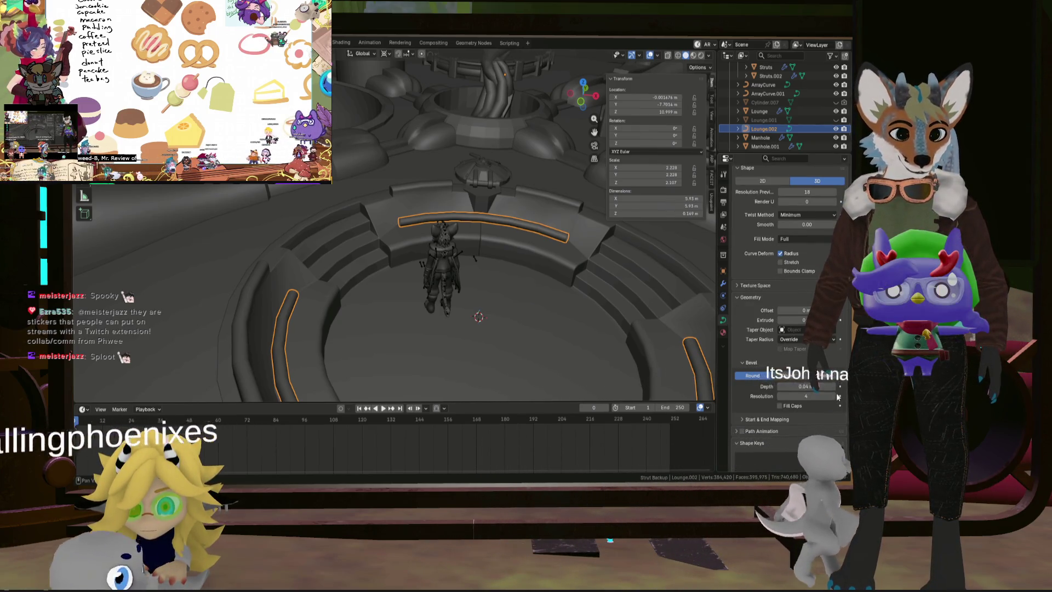
{"action": "left_click_drag", "start_coordinate": [819, 386], "coordinate": [836, 399]}
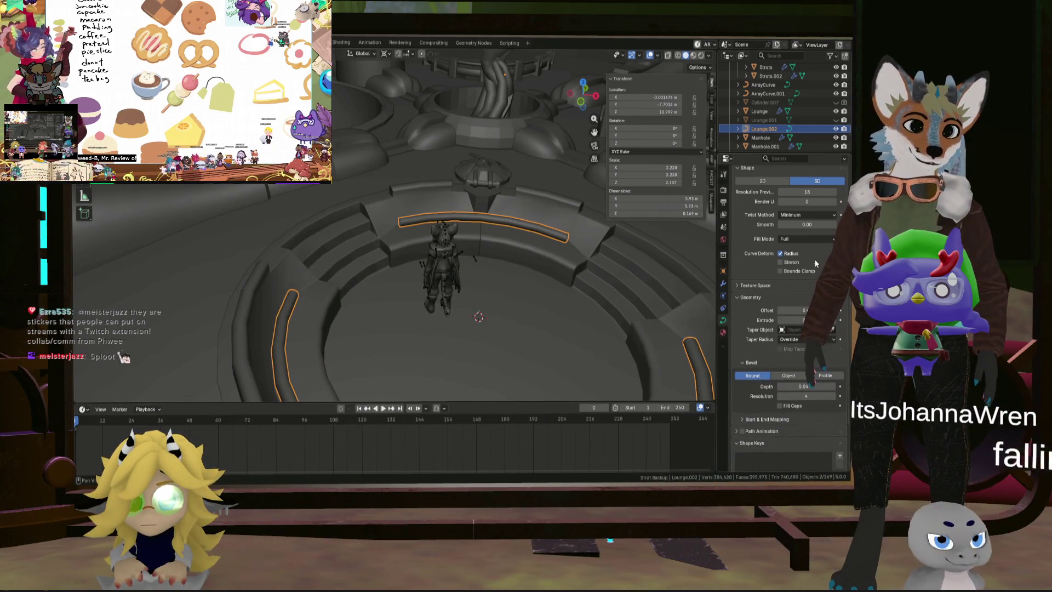
{"action": "left_click", "coordinate": [678, 56]}
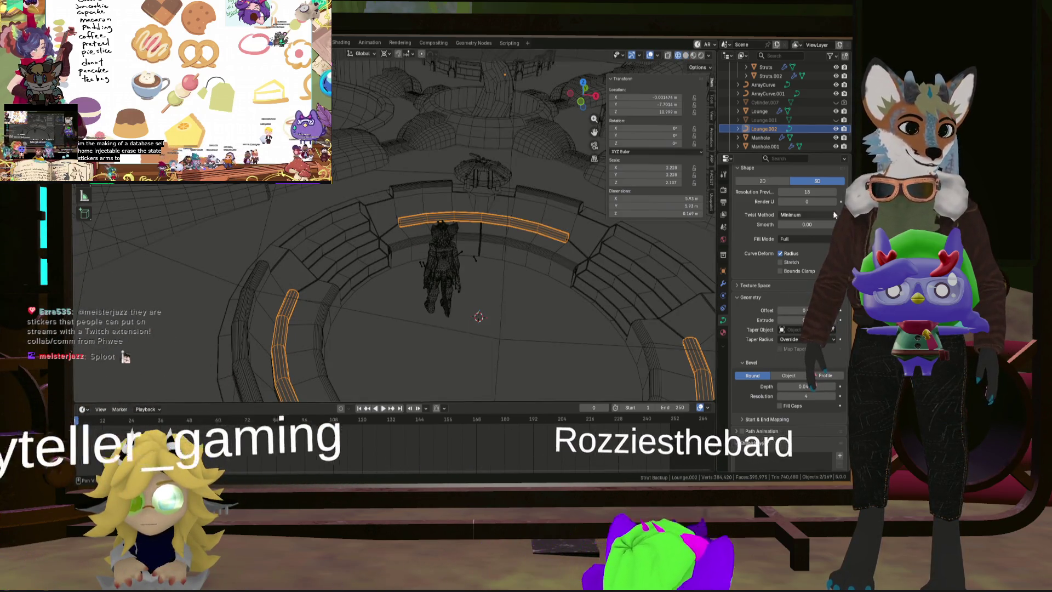
{"action": "left_click_drag", "start_coordinate": [807, 192], "coordinate": [835, 196]}
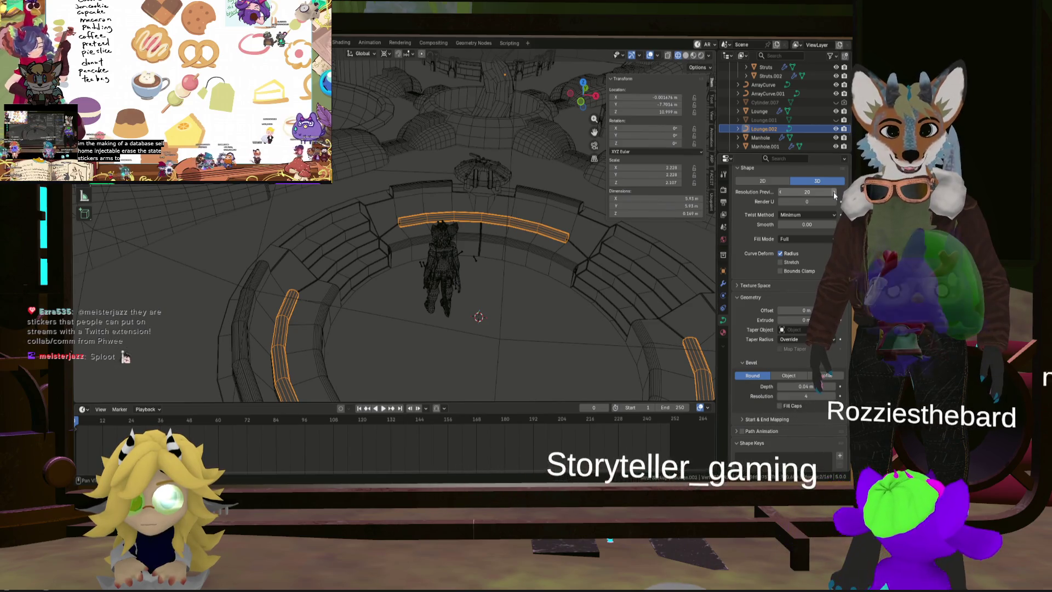
Step: Reselect the Lounge.002 rail and settle its bevel resolution back at 4
{"action": "left_click", "coordinate": [759, 111]}
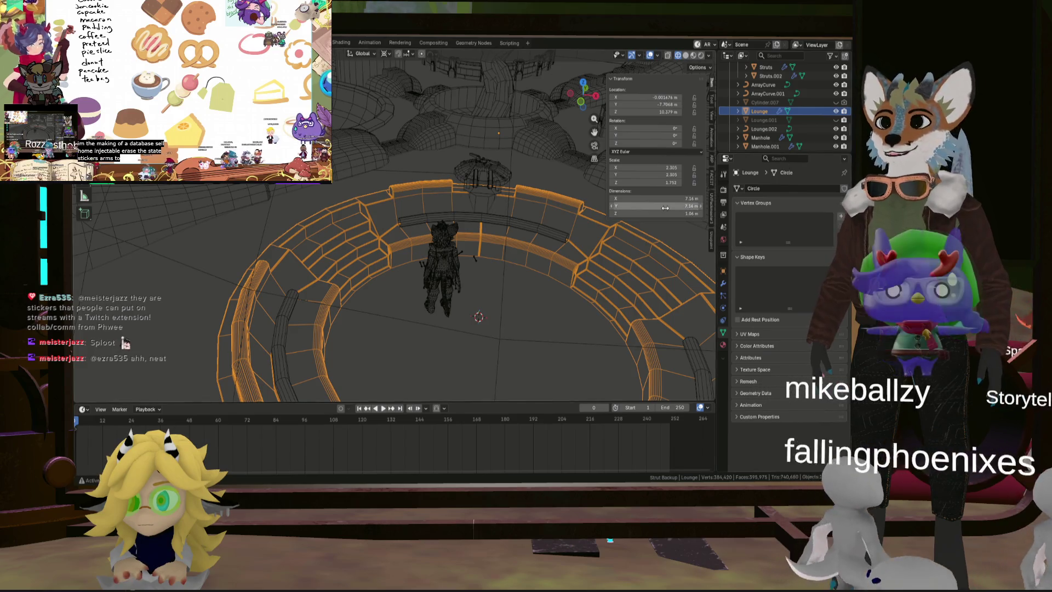
{"action": "left_click", "coordinate": [519, 222]}
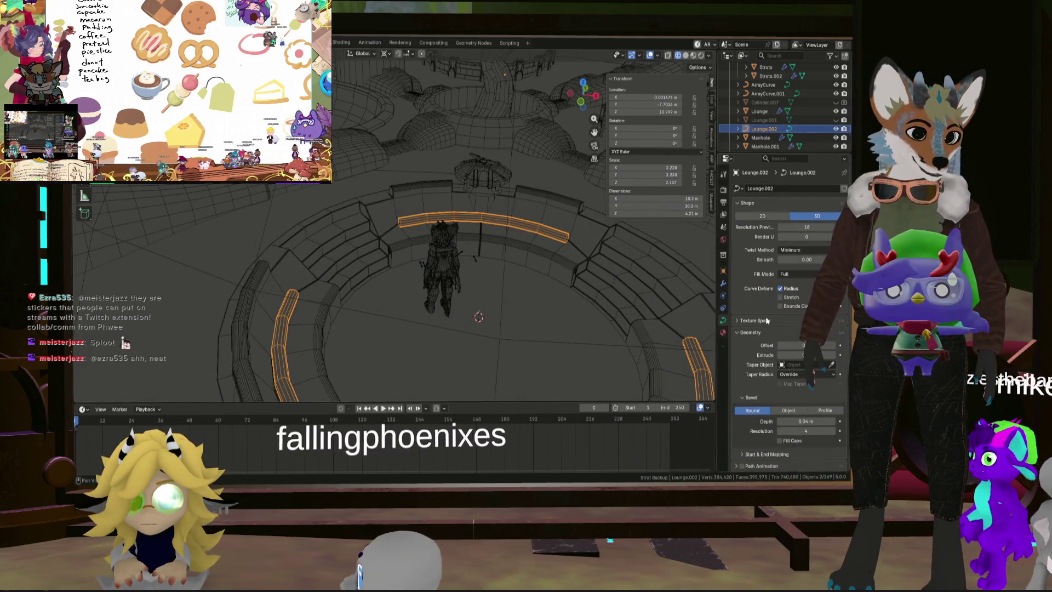
{"action": "scroll", "coordinate": [732, 318], "scroll_direction": "down", "scroll_amount": 3}
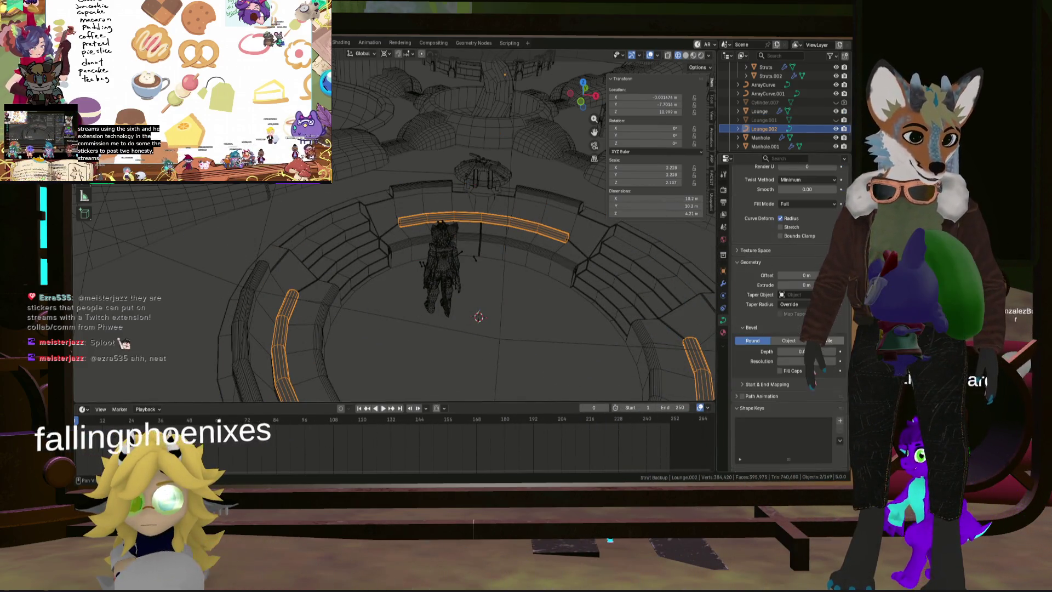
{"action": "left_click", "coordinate": [834, 361]}
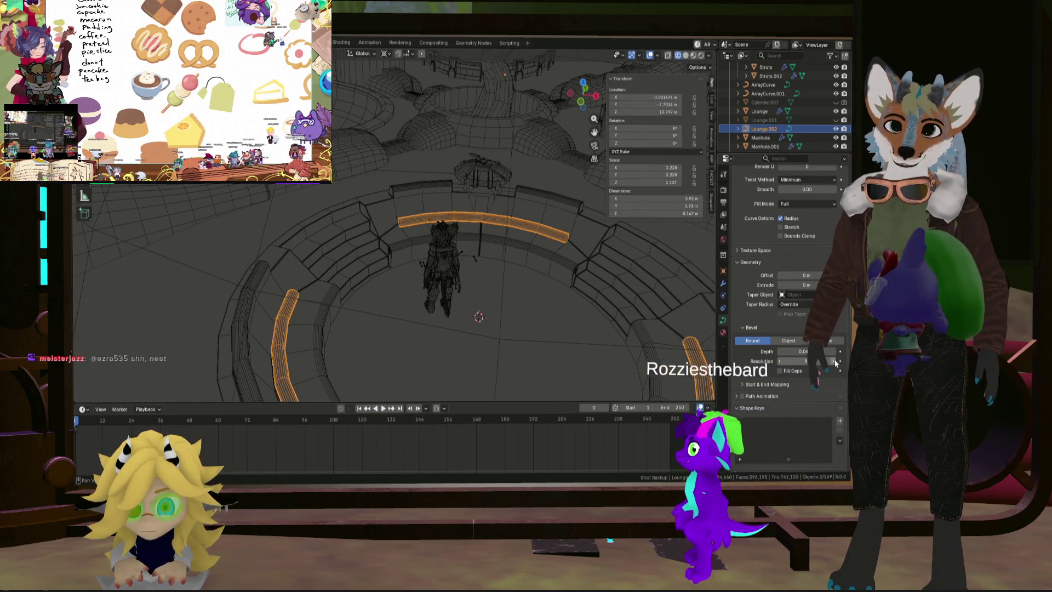
{"action": "left_click", "coordinate": [779, 361]}
{"action": "left_click", "coordinate": [779, 361]}
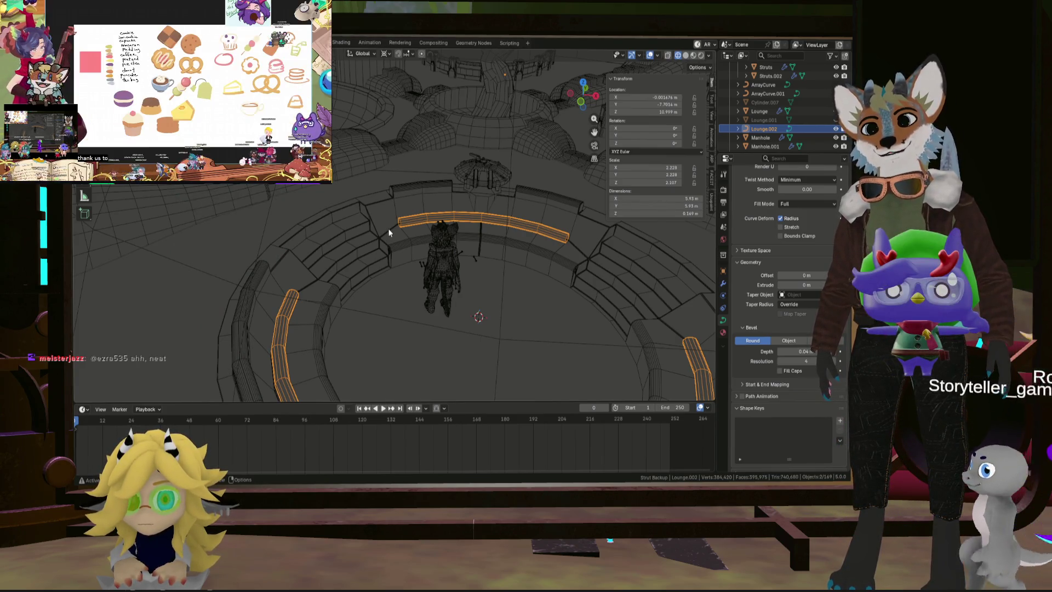
{"action": "mouse_move", "coordinate": [407, 266]}
{"action": "middle_mouse_down"}
{"action": "mouse_move", "coordinate": [382, 332]}
{"action": "mouse_move", "coordinate": [321, 318]}
{"action": "mouse_move", "coordinate": [397, 288]}
{"action": "mouse_move", "coordinate": [312, 279]}
{"action": "mouse_move", "coordinate": [325, 257]}
{"action": "mouse_move", "coordinate": [423, 258]}
{"action": "mouse_move", "coordinate": [383, 149]}
{"action": "middle_mouse_up"}
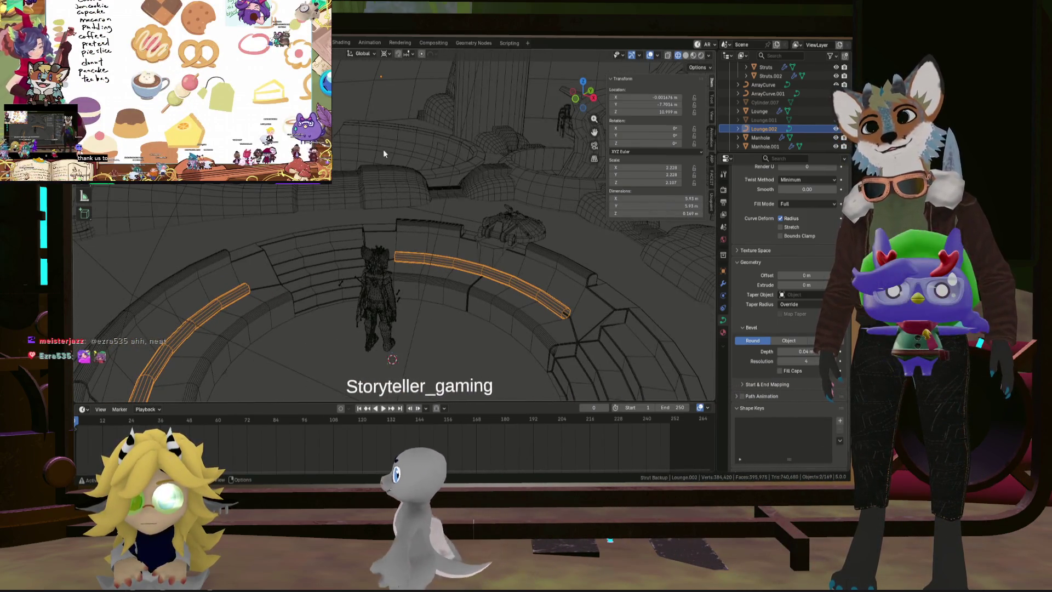
{"action": "right_click", "coordinate": [232, 181]}
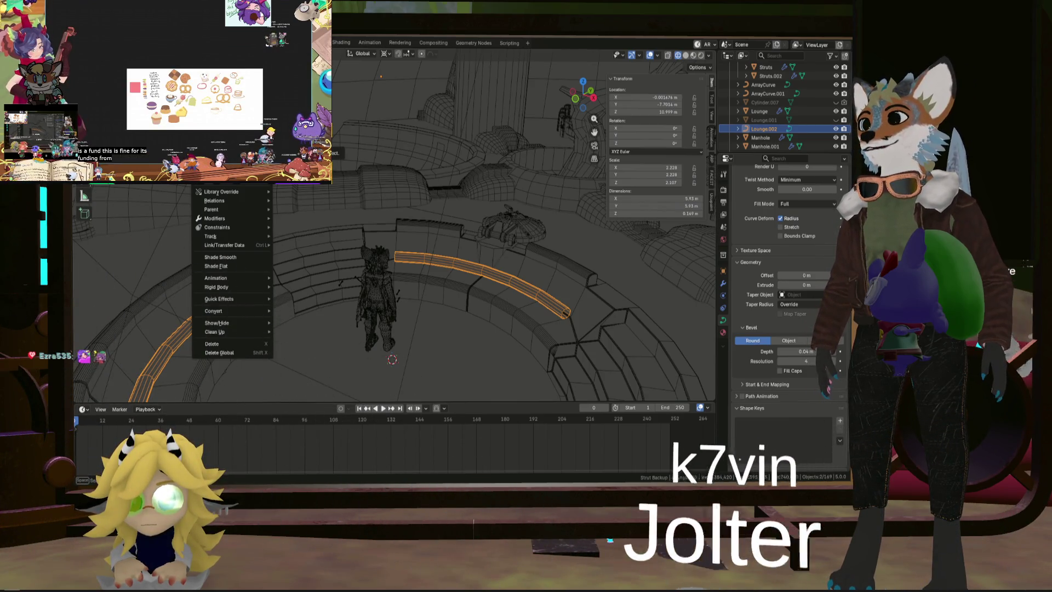
Step: Convert the rail curves to mesh, return to solid shading, and join them into Lounge
{"action": "mouse_move", "coordinate": [236, 312]}
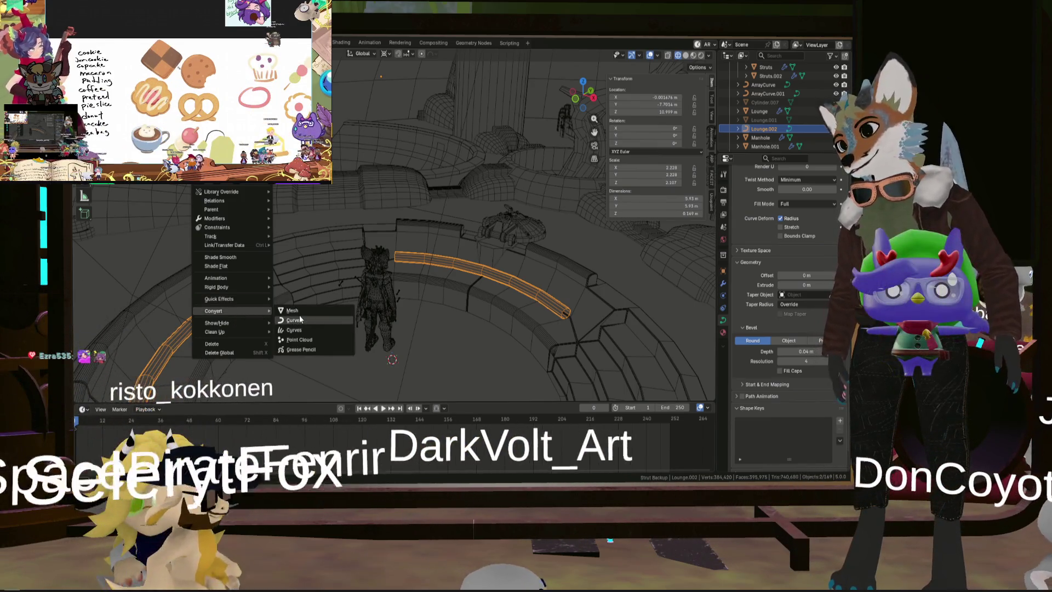
{"action": "left_click", "coordinate": [301, 309]}
{"action": "middle_click_drag", "start_coordinate": [505, 318], "coordinate": [470, 341]}
{"action": "scroll", "coordinate": [469, 341], "scroll_direction": "down", "scroll_amount": 3}
{"action": "scroll", "coordinate": [472, 342], "scroll_direction": "up", "scroll_amount": 5}
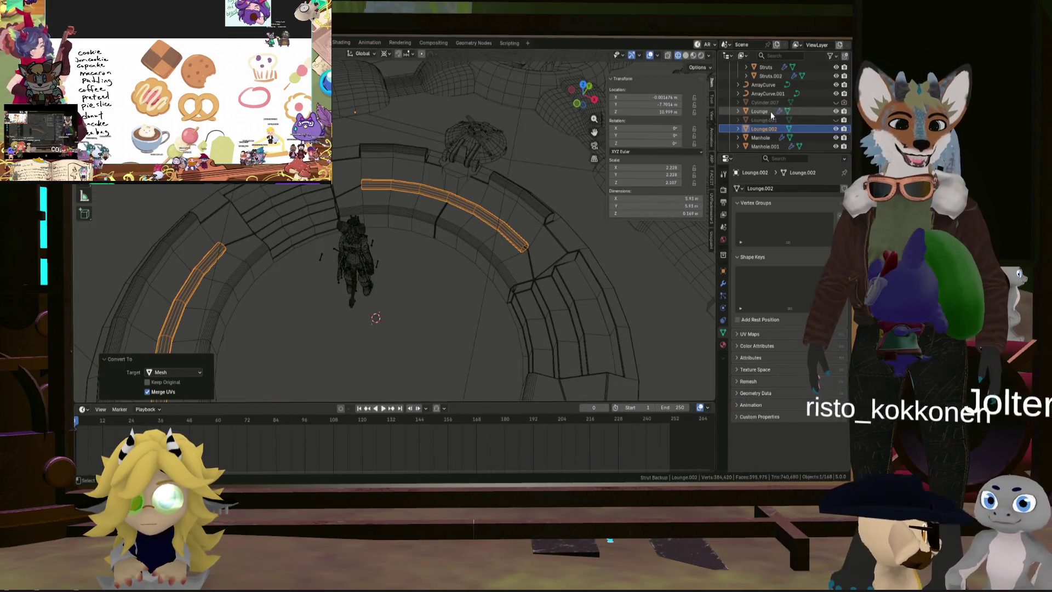
{"action": "left_click", "coordinate": [687, 56]}
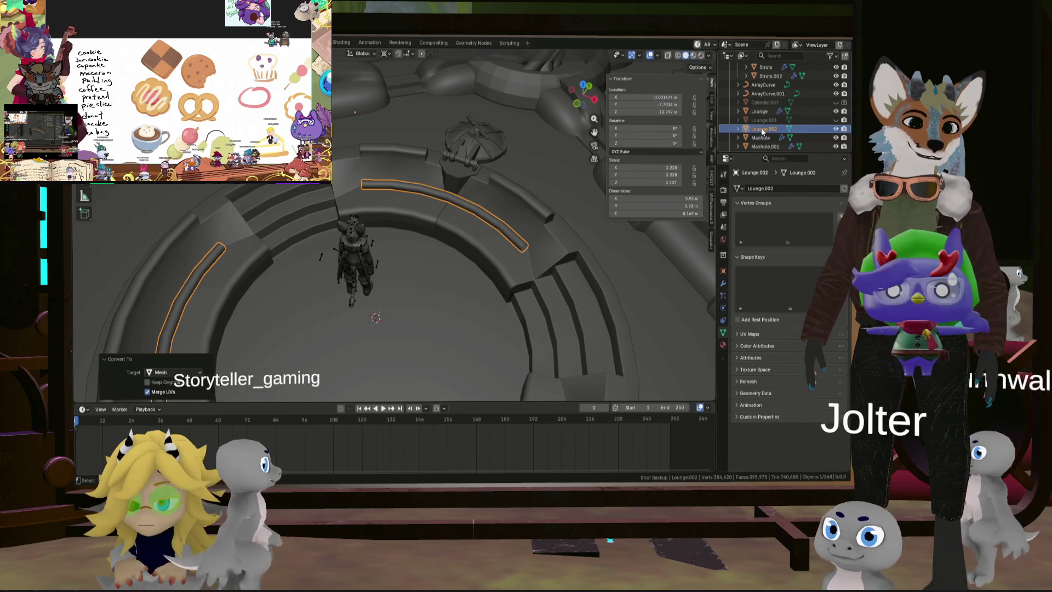
{"action": "left_click", "coordinate": [760, 111], "text": "ctrl"}
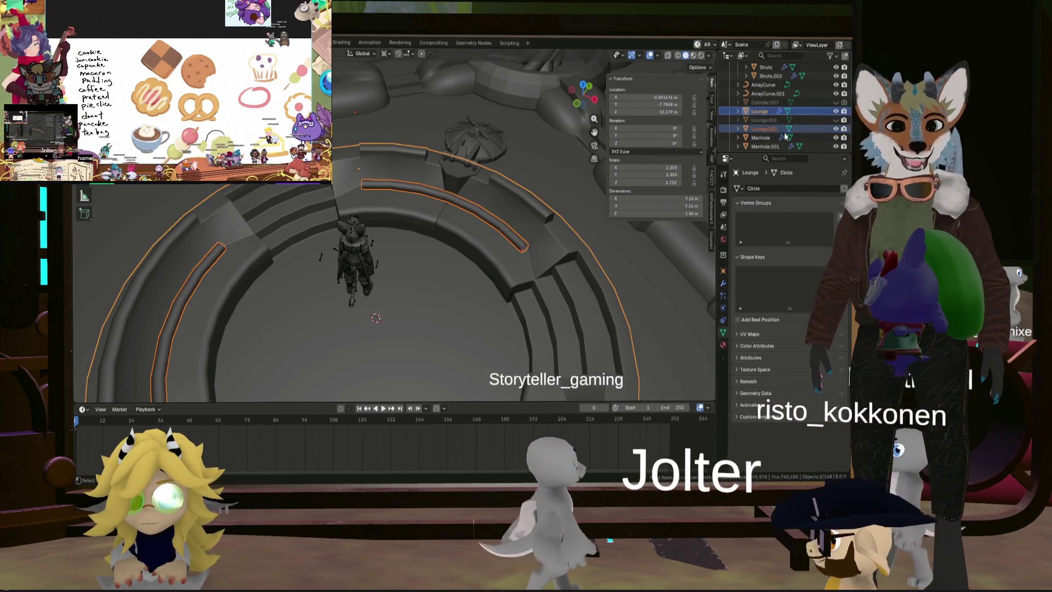
{"action": "key", "text": "ctrl+j"}
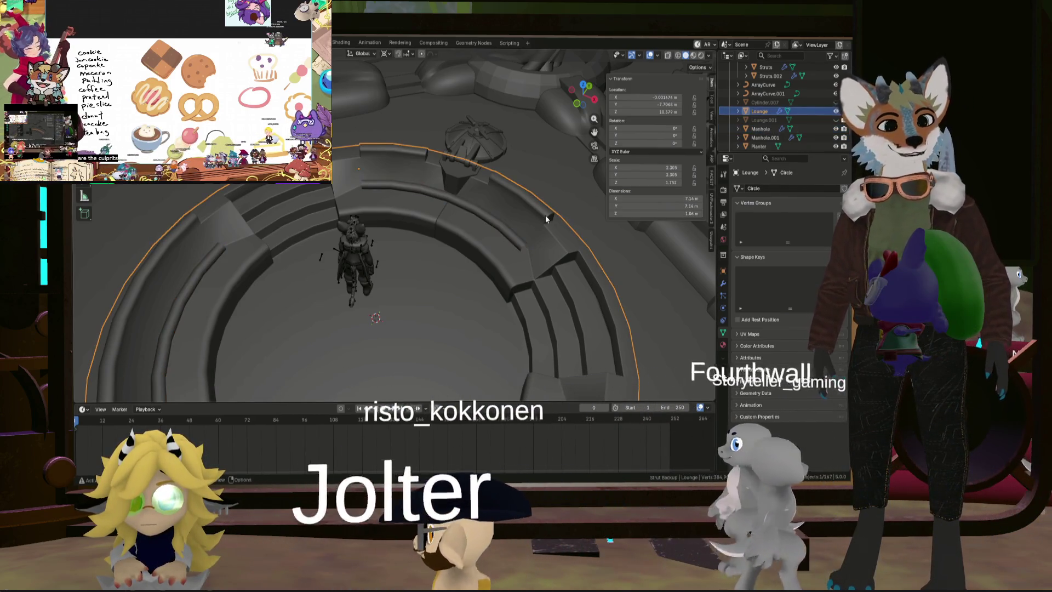
Step: In Edit Mode, fill the edge loop at the rail's open end
{"action": "key", "text": "Tab"}
{"action": "scroll", "coordinate": [506, 195], "scroll_direction": "up", "scroll_amount": 8}
{"action": "left_click", "coordinate": [508, 219], "text": "alt"}
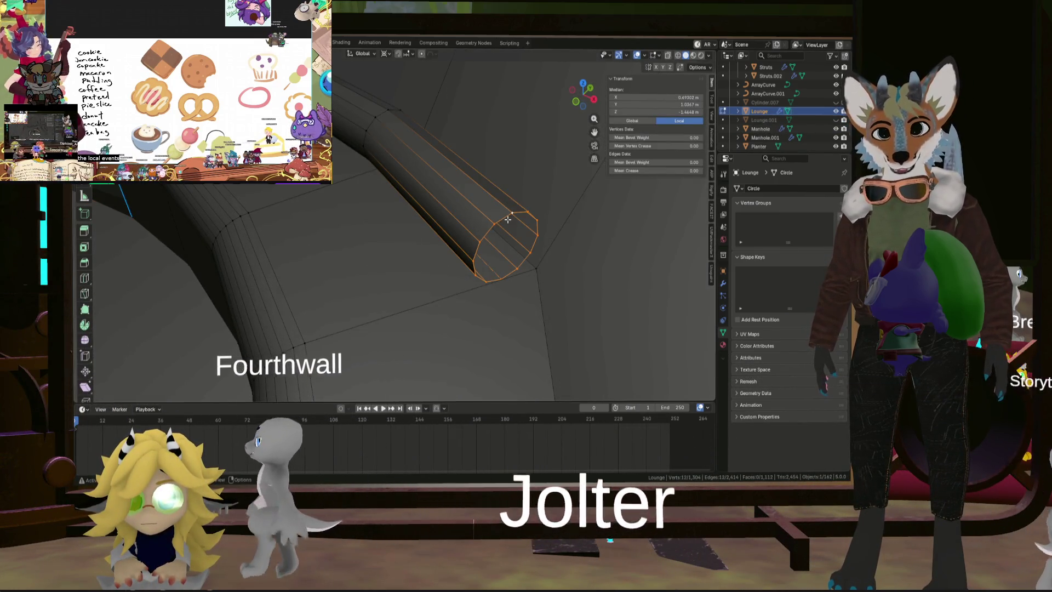
{"action": "right_click", "coordinate": [509, 216]}
{"action": "left_click", "coordinate": [509, 212]}
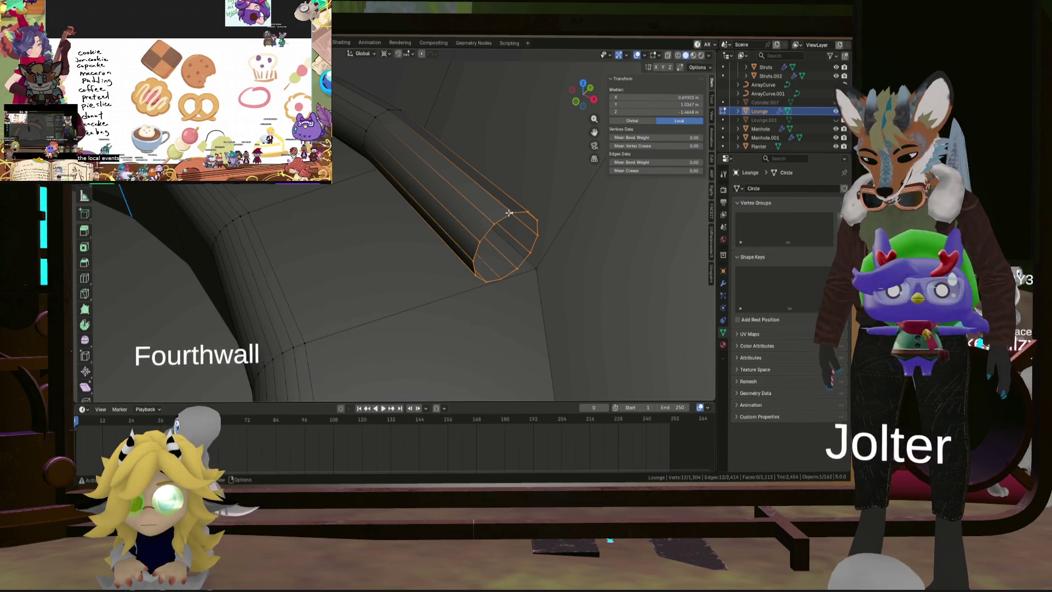
{"action": "middle_click_drag", "start_coordinate": [520, 219], "coordinate": [505, 226]}
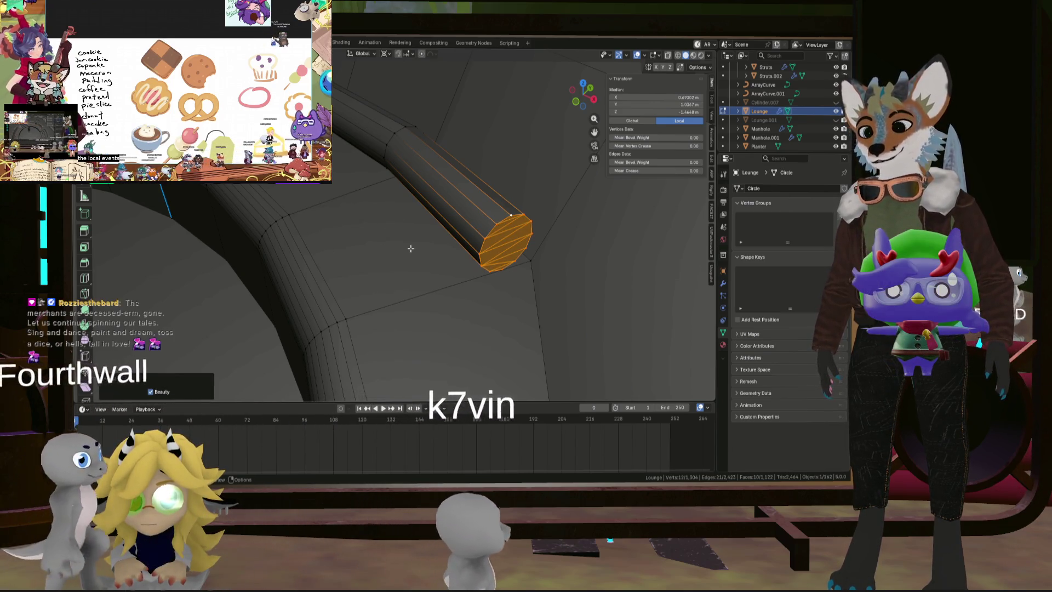
Step: Replace the rail end's plain fill with a Grid Fill of span 3, then switch to face select
{"action": "key", "text": "ctrl+z"}
{"action": "key", "text": "alt+f"}
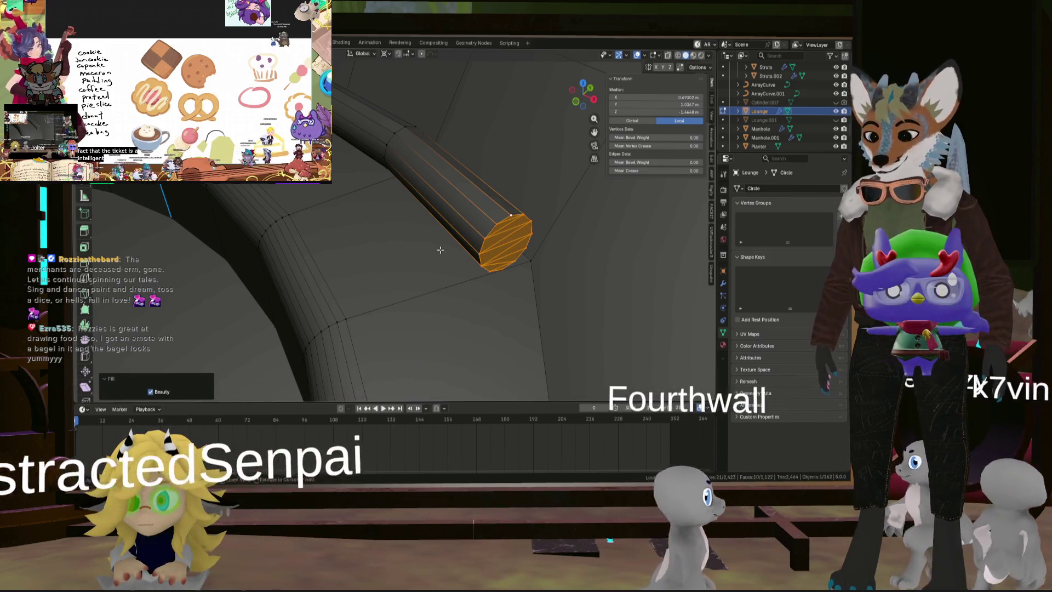
{"action": "key", "text": "ctrl+z"}
{"action": "key", "text": "ctrl+f"}
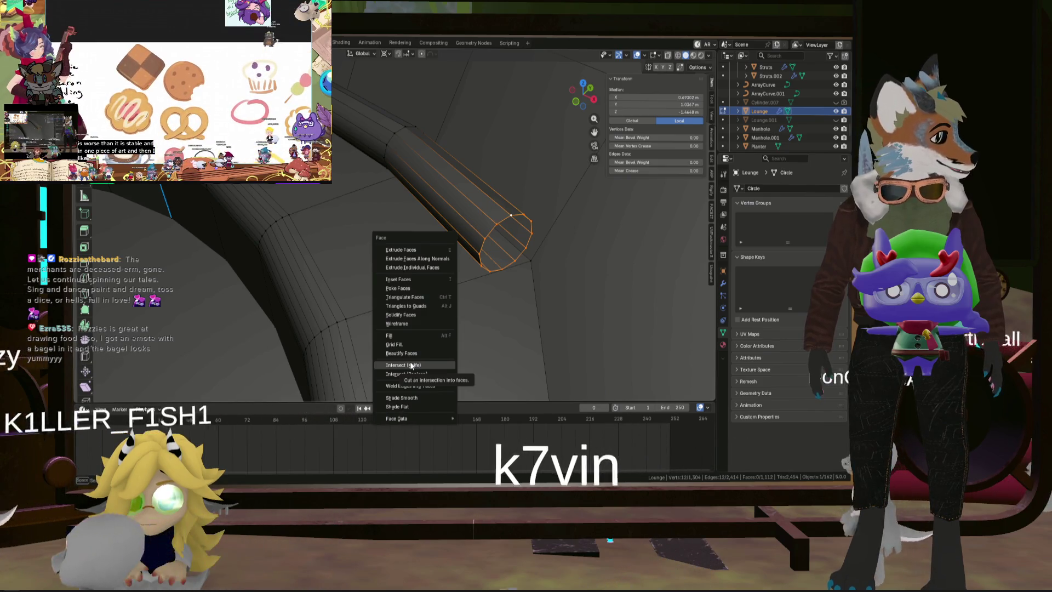
{"action": "left_click", "coordinate": [433, 345]}
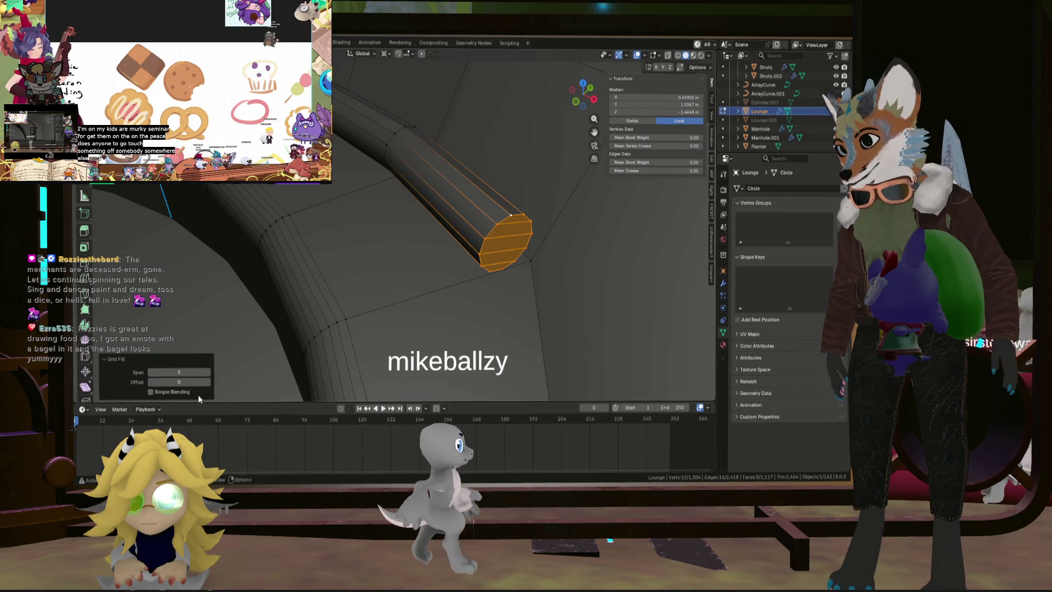
{"action": "left_click", "coordinate": [151, 374]}
{"action": "left_click", "coordinate": [151, 374]}
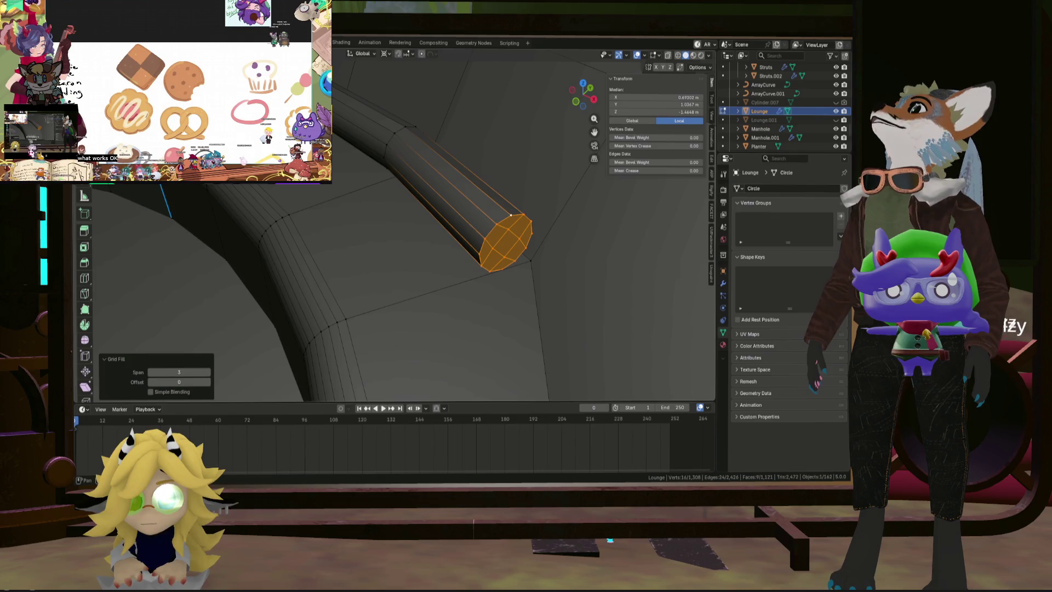
{"action": "key", "text": "3"}
{"action": "mouse_move", "coordinate": [508, 253]}
{"action": "middle_mouse_down"}
{"action": "mouse_move", "coordinate": [460, 263]}
{"action": "mouse_move", "coordinate": [444, 301]}
{"action": "mouse_move", "coordinate": [481, 269]}
{"action": "middle_mouse_up"}
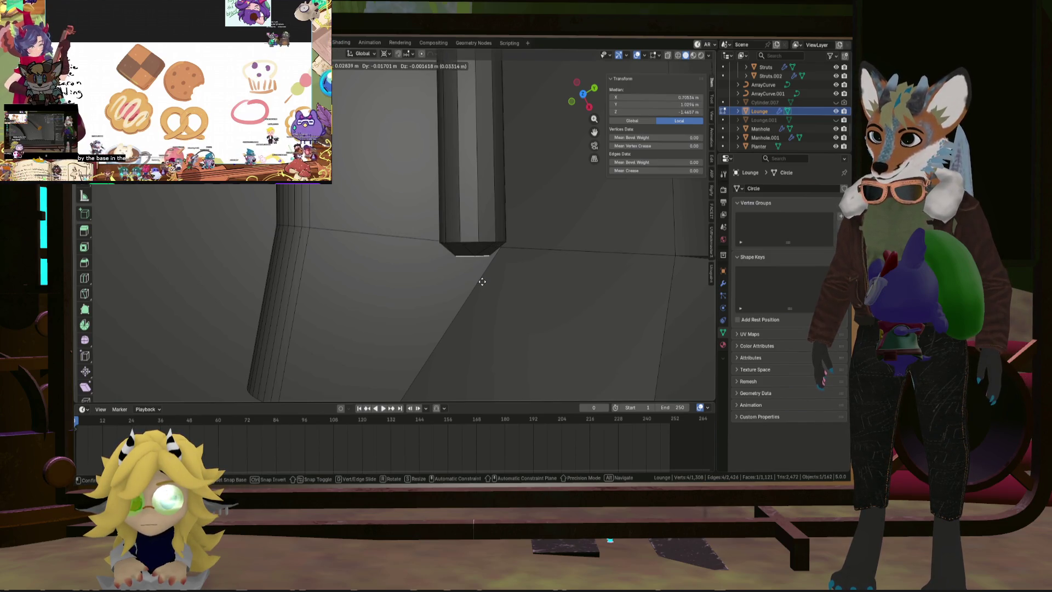
Step: Scale the selected cap face and select the face loop along the bench rail
{"action": "mouse_move", "coordinate": [432, 270]}
{"action": "middle_mouse_down"}
{"action": "mouse_move", "coordinate": [505, 174]}
{"action": "mouse_move", "coordinate": [512, 188]}
{"action": "mouse_move", "coordinate": [452, 201]}
{"action": "mouse_move", "coordinate": [502, 244]}
{"action": "mouse_move", "coordinate": [371, 252]}
{"action": "mouse_move", "coordinate": [440, 243]}
{"action": "middle_mouse_up"}
{"action": "key", "text": "s"}
{"action": "scroll", "coordinate": [502, 243], "scroll_direction": "down", "scroll_amount": 5}
{"action": "scroll", "coordinate": [403, 250], "scroll_direction": "up", "scroll_amount": 5}
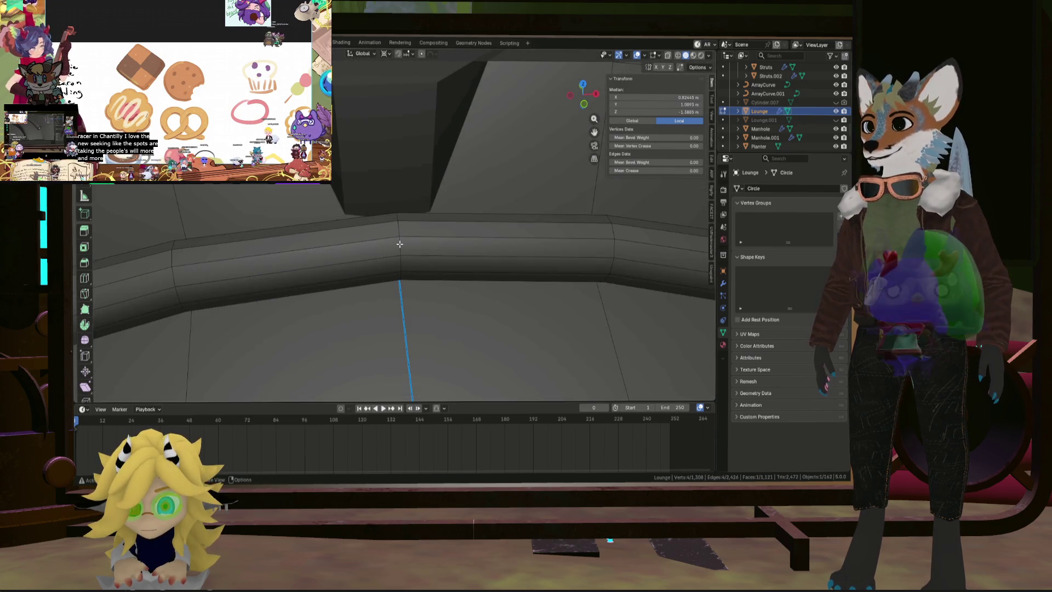
{"action": "left_click", "coordinate": [399, 244], "text": "alt"}
{"action": "key", "text": "e"}
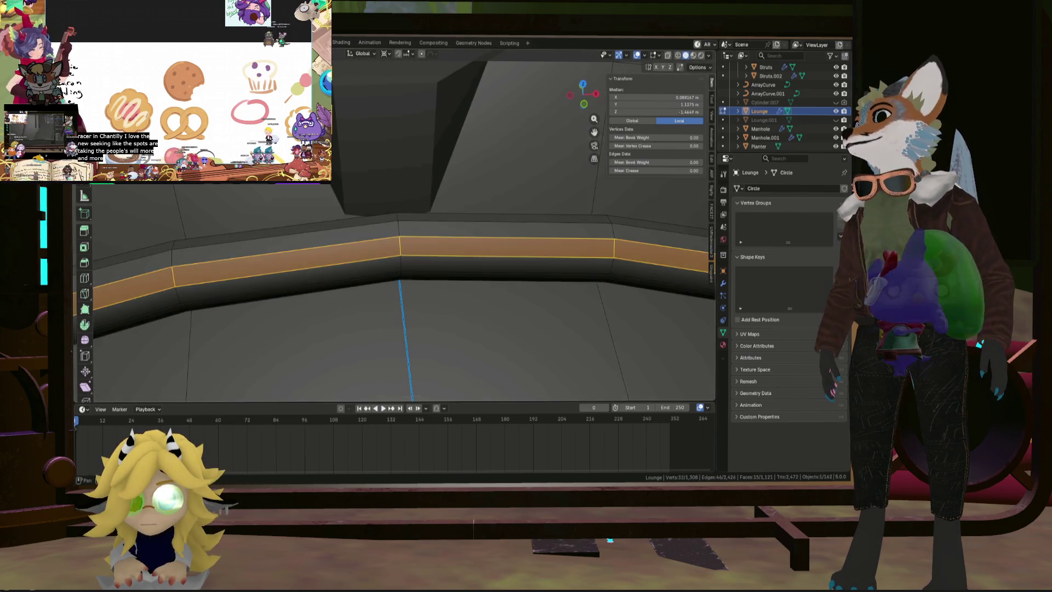
Step: Add two loop cuts close to the rail's seam, then dissolve the new edge ring
{"action": "left_click", "coordinate": [461, 234]}
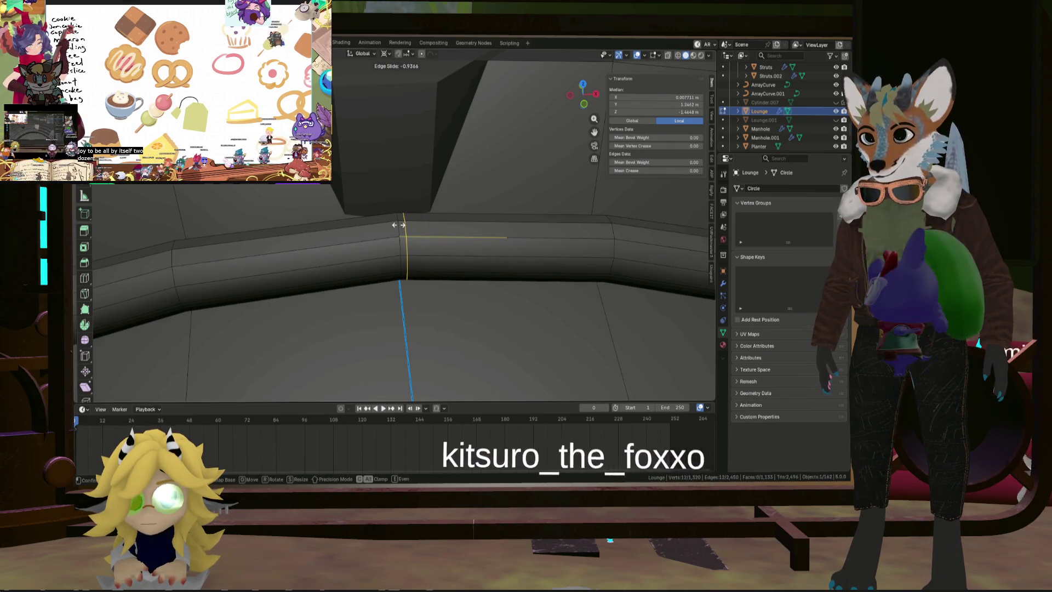
{"action": "left_click", "coordinate": [407, 226]}
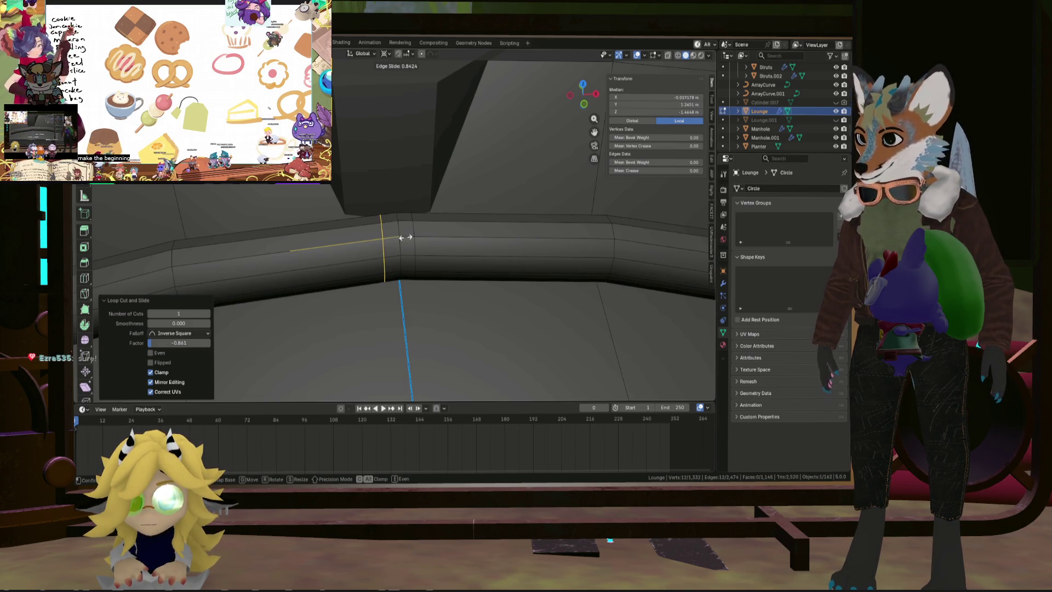
{"action": "left_click", "coordinate": [406, 237]}
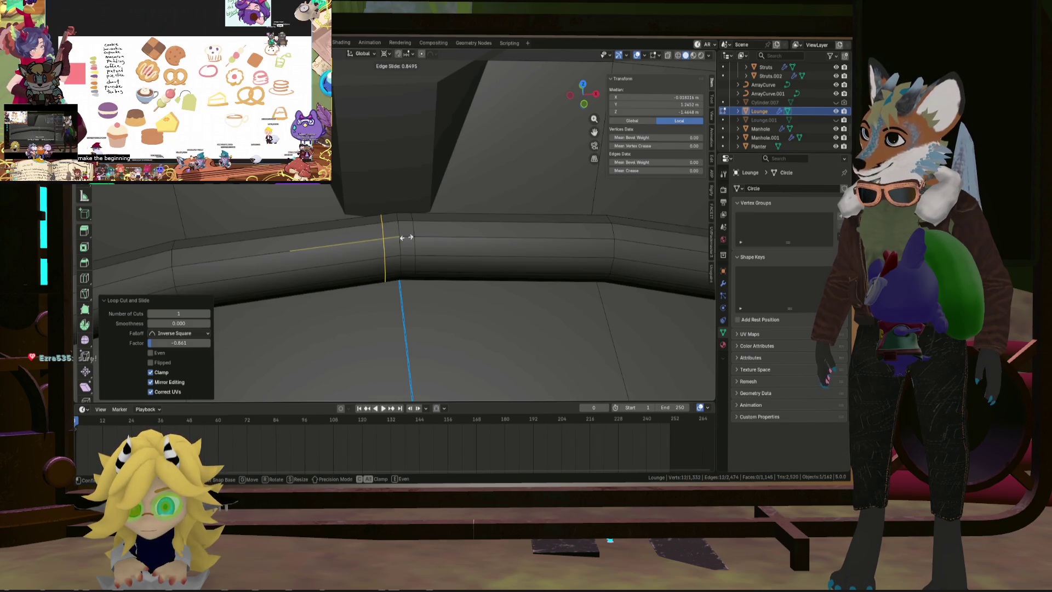
{"action": "left_click", "coordinate": [399, 232], "text": "alt"}
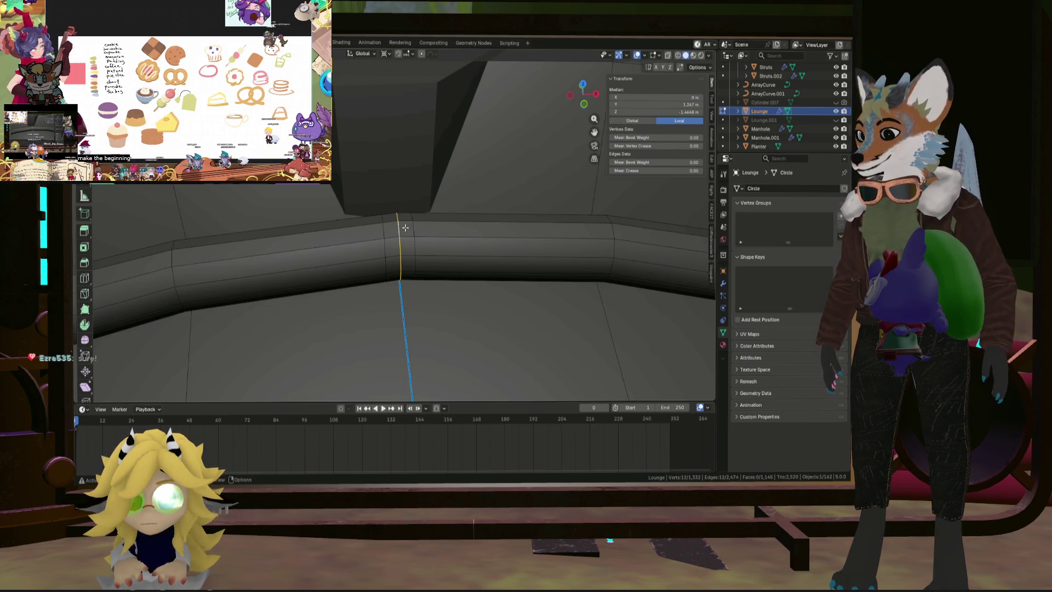
{"action": "left_click", "coordinate": [425, 170]}
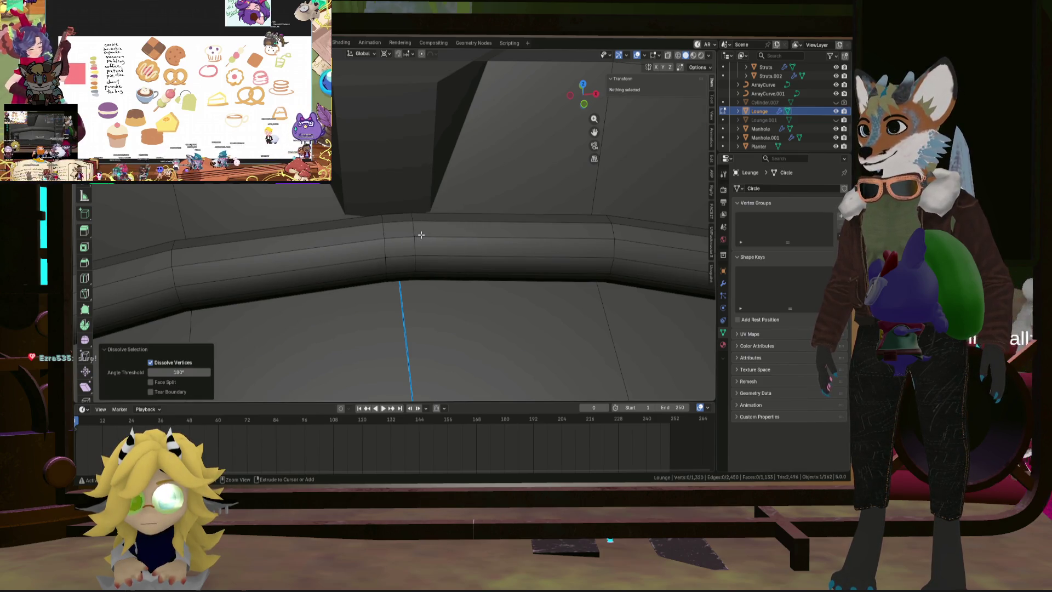
Step: Undo the dissolve and delete the ring's vertices to split the rail in two
{"action": "key", "text": "ctrl+z"}
{"action": "key", "text": "ctrl+z"}
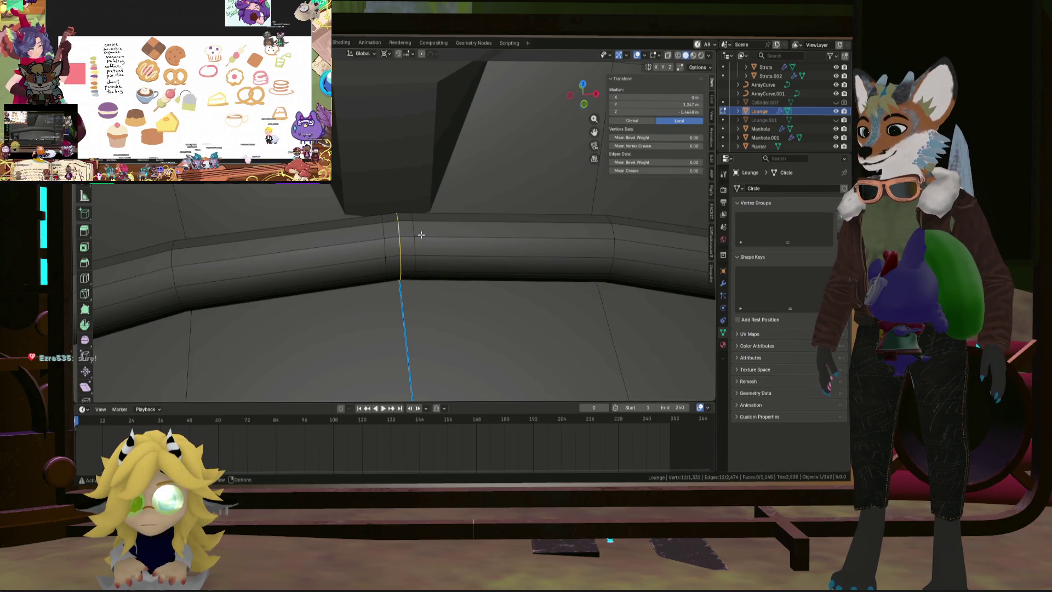
{"action": "key", "text": "x"}
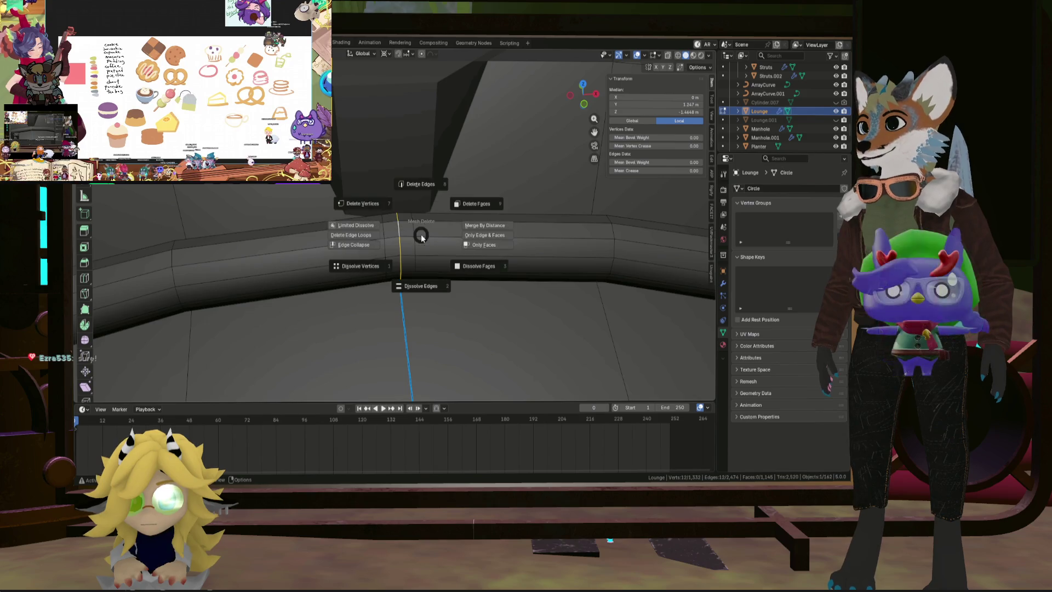
{"action": "left_click", "coordinate": [369, 203]}
Step: Grid-fill the open rail end with a span of 4
{"action": "middle_click_drag", "start_coordinate": [423, 256], "coordinate": [411, 236]}
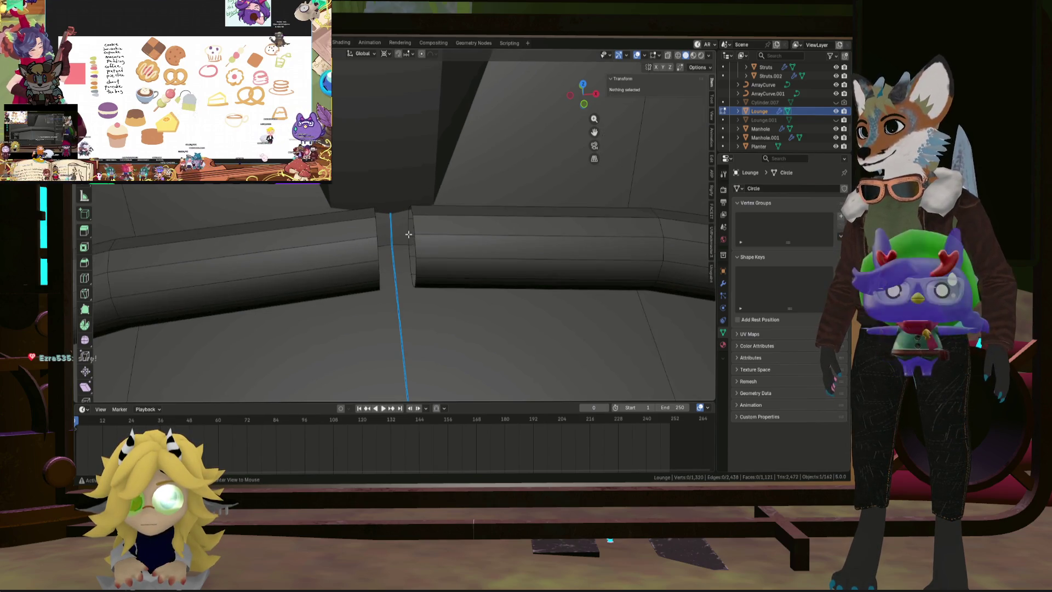
{"action": "left_click", "coordinate": [409, 232], "text": "alt"}
{"action": "key", "text": "ctrl+f"}
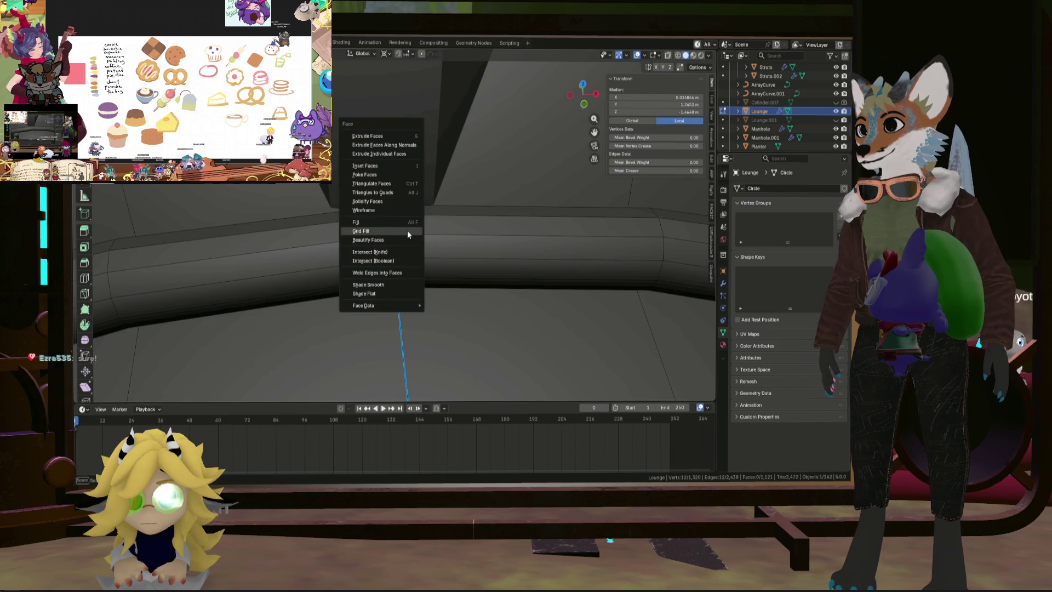
{"action": "left_click", "coordinate": [408, 234]}
{"action": "middle_click_drag", "start_coordinate": [383, 246], "coordinate": [250, 343]}
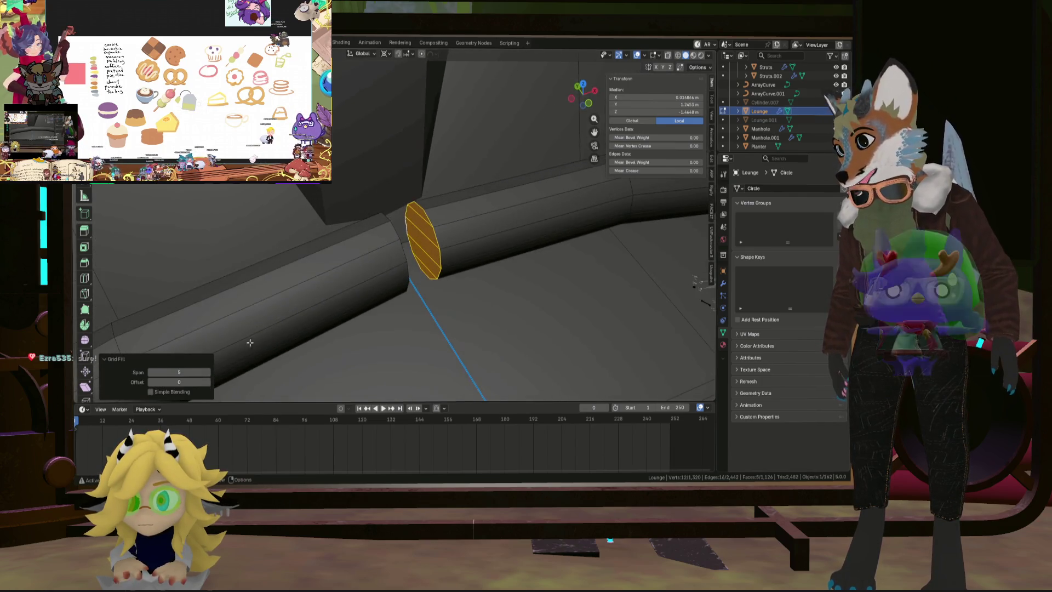
{"action": "left_click", "coordinate": [150, 373]}
{"action": "mouse_move", "coordinate": [361, 286]}
{"action": "middle_mouse_down"}
{"action": "mouse_move", "coordinate": [327, 289]}
{"action": "mouse_move", "coordinate": [436, 285]}
{"action": "middle_mouse_up"}
Step: Move one rail piece's end face about 0.025 m to open a small gap at the joint
{"action": "key", "text": "alt+a"}
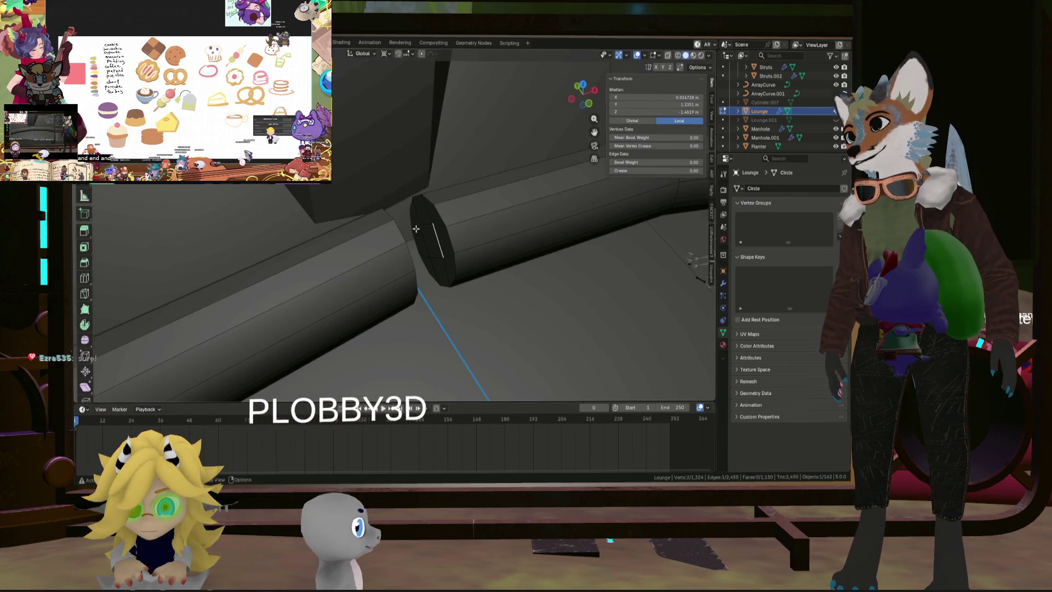
{"action": "left_click", "coordinate": [433, 241]}
{"action": "mouse_move", "coordinate": [433, 242]}
{"action": "middle_mouse_down"}
{"action": "mouse_move", "coordinate": [461, 301]}
{"action": "mouse_move", "coordinate": [490, 296]}
{"action": "mouse_move", "coordinate": [436, 283]}
{"action": "mouse_move", "coordinate": [423, 236]}
{"action": "mouse_move", "coordinate": [376, 227]}
{"action": "middle_mouse_up"}
{"action": "left_click", "coordinate": [486, 305]}
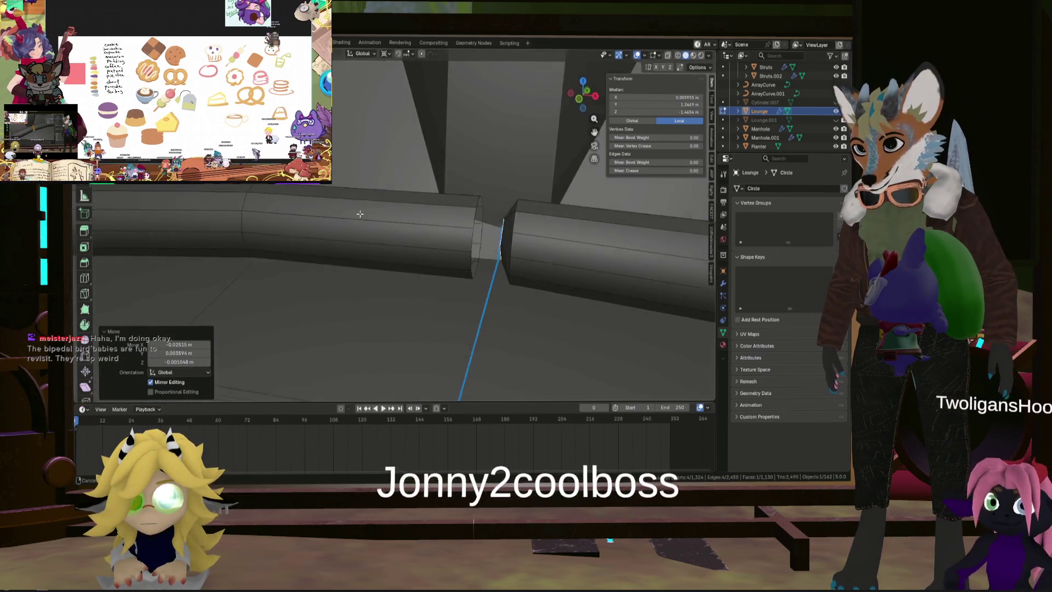
{"action": "scroll", "coordinate": [544, 264], "scroll_direction": "down", "scroll_amount": 6}
{"action": "mouse_move", "coordinate": [544, 265]}
{"action": "middle_mouse_down"}
{"action": "mouse_move", "coordinate": [357, 235]}
{"action": "mouse_move", "coordinate": [388, 230]}
{"action": "middle_mouse_up"}
{"action": "scroll", "coordinate": [482, 253], "scroll_direction": "up", "scroll_amount": 5}
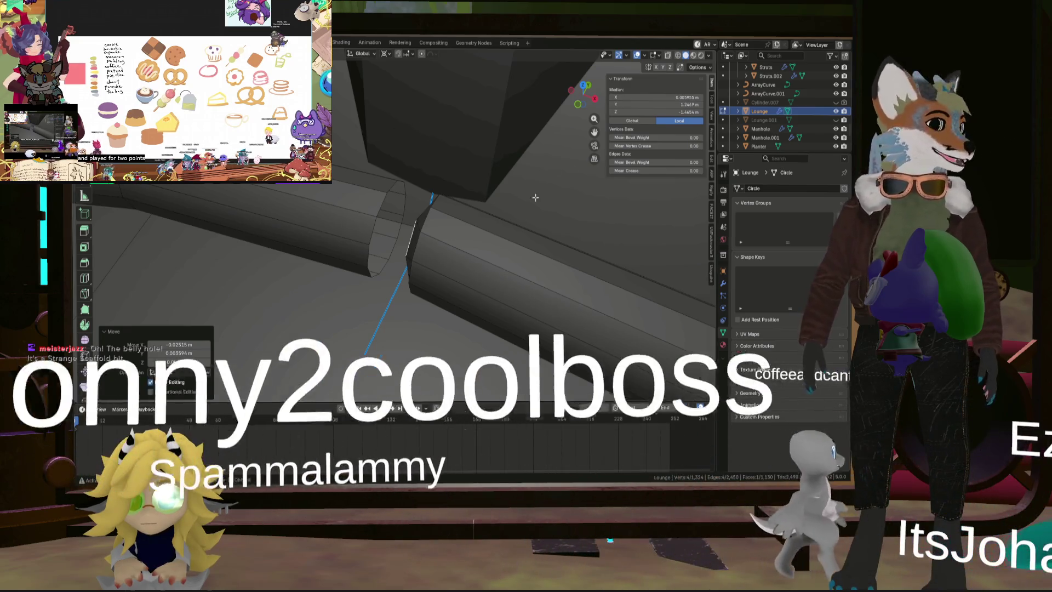
Step: Grid-fill the rail's other open end with a span of 2
{"action": "scroll", "coordinate": [378, 218], "scroll_direction": "up", "scroll_amount": 3}
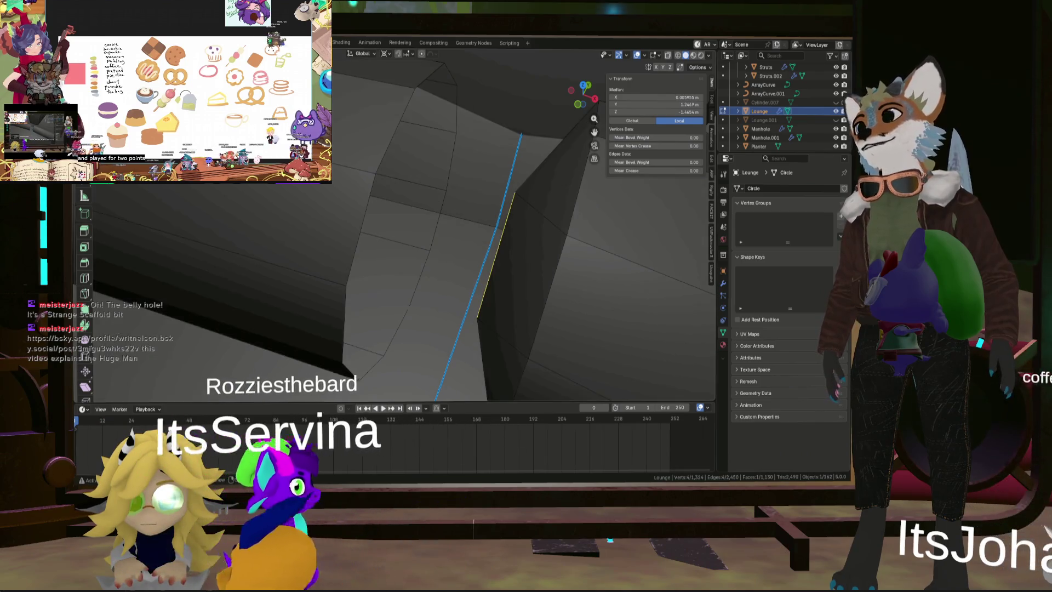
{"action": "left_click", "coordinate": [394, 230], "text": "alt"}
{"action": "middle_click_drag", "start_coordinate": [395, 230], "coordinate": [413, 222]}
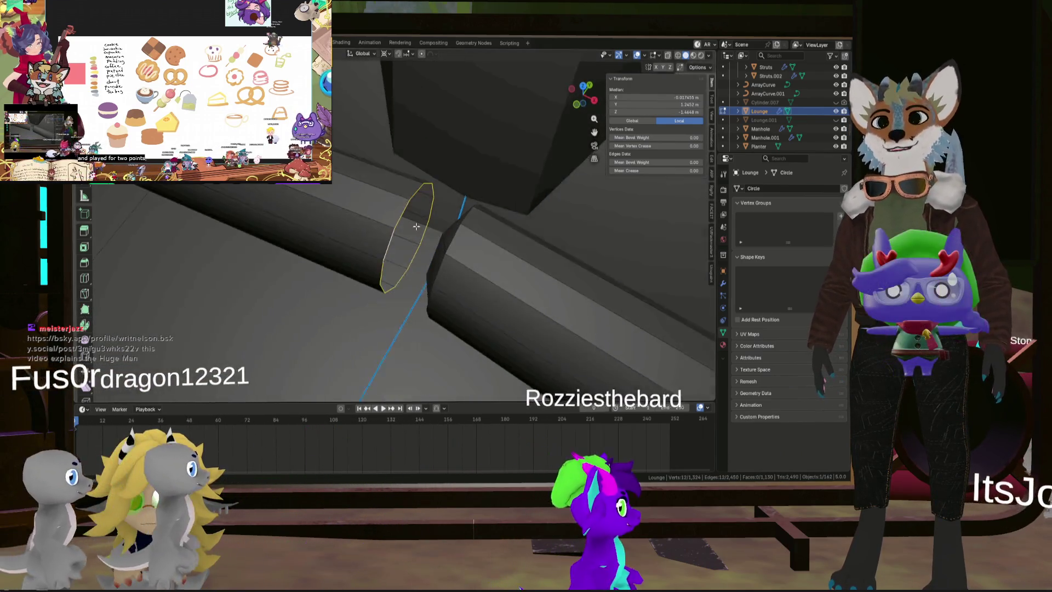
{"action": "key", "text": "ctrl+f"}
{"action": "left_click", "coordinate": [413, 222]}
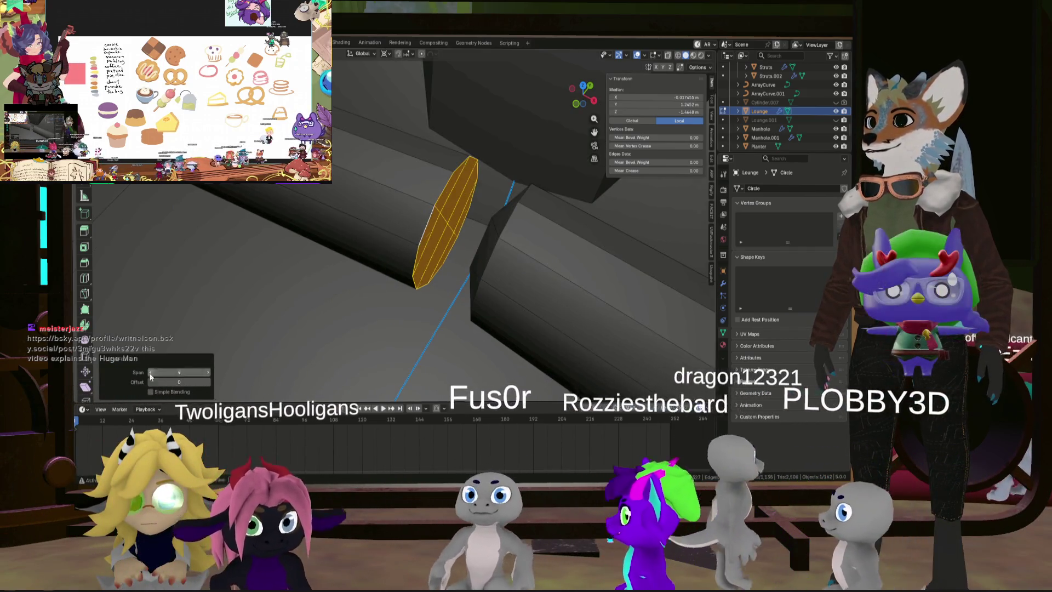
{"action": "left_click_drag", "start_coordinate": [150, 373], "coordinate": [129, 372]}
{"action": "key", "text": "f"}
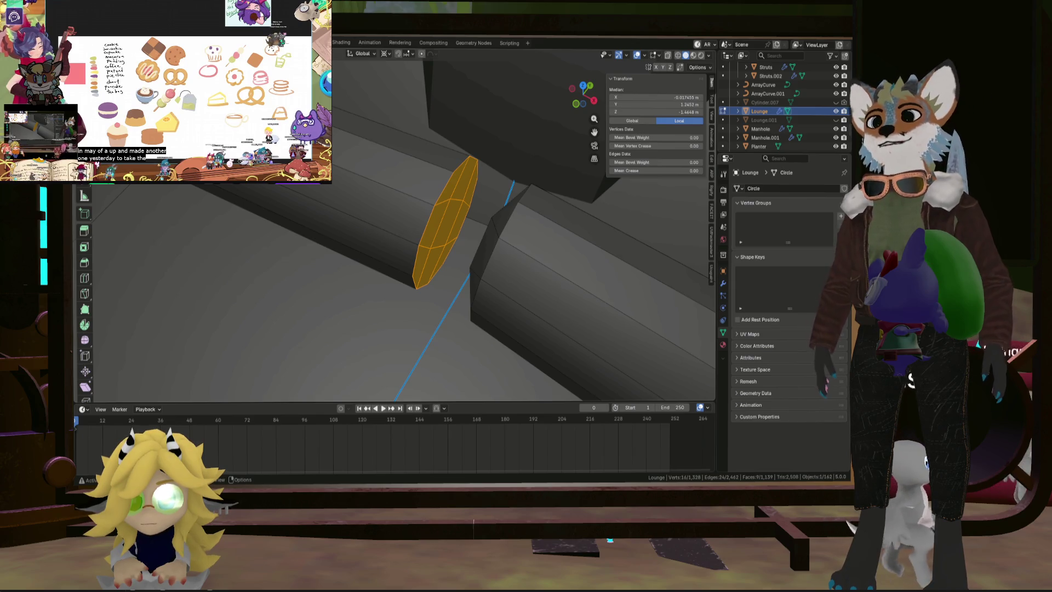
{"action": "middle_click_drag", "start_coordinate": [450, 208], "coordinate": [458, 241]}
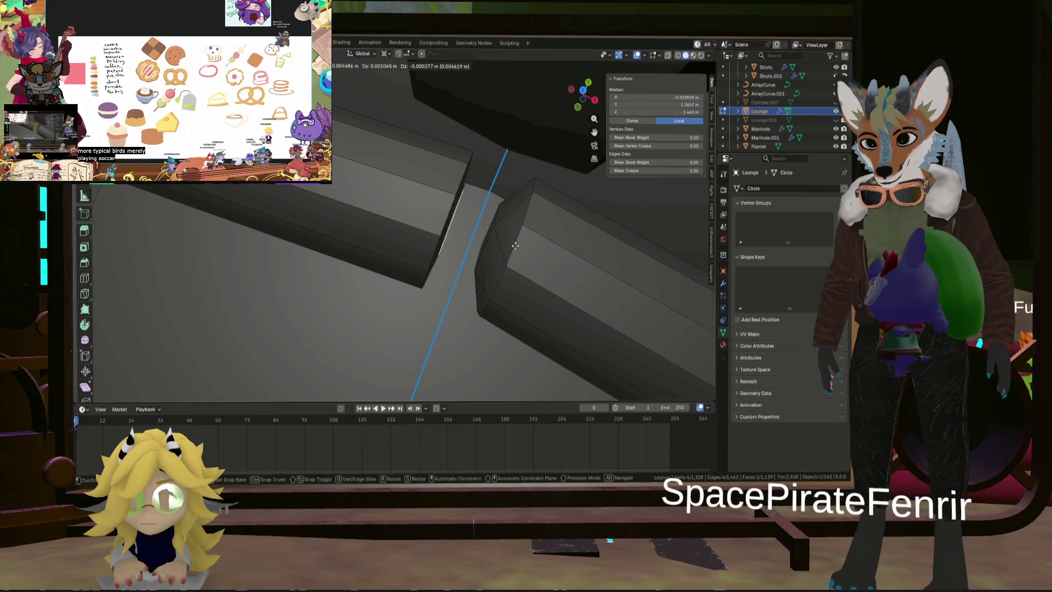
Step: Shift the rail end about 0.011 m in X and 0.016 m in Y to close the joint gap
{"action": "left_click", "coordinate": [697, 267]}
{"action": "mouse_move", "coordinate": [698, 267]}
{"action": "middle_mouse_down"}
{"action": "mouse_move", "coordinate": [531, 187]}
{"action": "mouse_move", "coordinate": [454, 246]}
{"action": "middle_mouse_up"}
{"action": "scroll", "coordinate": [531, 187], "scroll_direction": "down", "scroll_amount": 10}
{"action": "scroll", "coordinate": [487, 226], "scroll_direction": "up", "scroll_amount": 8}
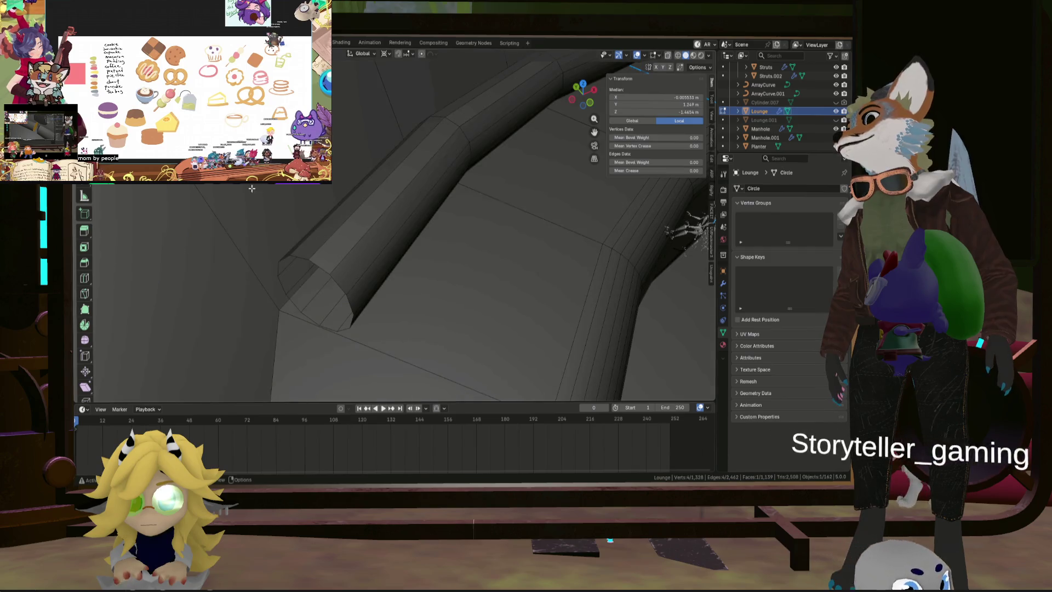
Step: Cap the open end of another rail tube with a grid-filled face
{"action": "left_click", "coordinate": [355, 257]}
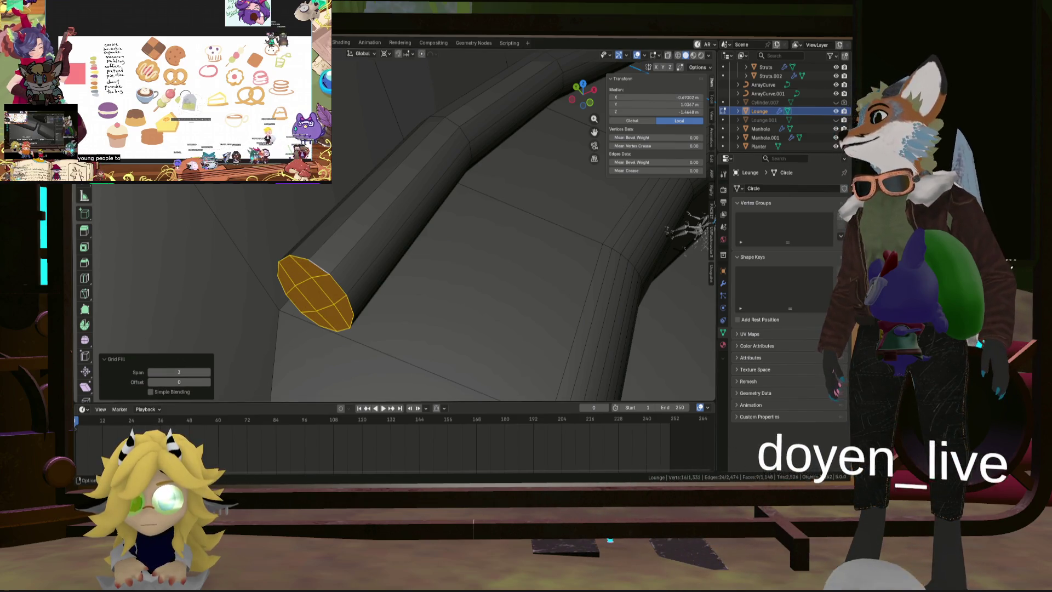
{"action": "left_click", "coordinate": [326, 316]}
{"action": "left_click", "coordinate": [324, 301]}
{"action": "mouse_move", "coordinate": [324, 301]}
{"action": "middle_mouse_down"}
{"action": "mouse_move", "coordinate": [263, 301]}
{"action": "mouse_move", "coordinate": [362, 305]}
{"action": "mouse_move", "coordinate": [375, 319]}
{"action": "middle_mouse_up"}
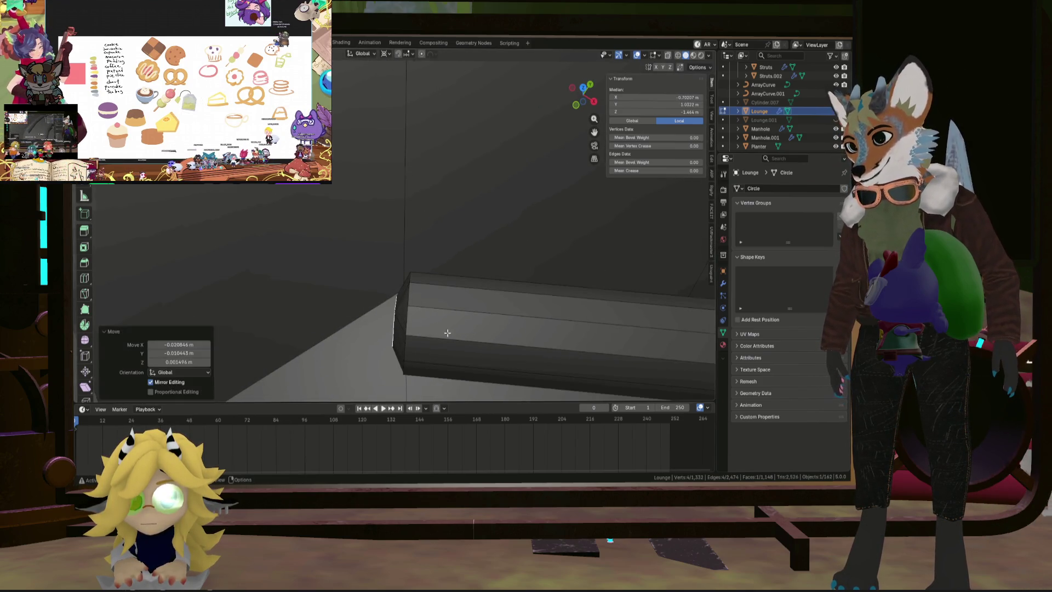
{"action": "scroll", "coordinate": [449, 330], "scroll_direction": "down", "scroll_amount": 10}
Step: Deselect everything and orbit out to review the whole curved lounge ring
{"action": "key", "text": "alt+a"}
{"action": "mouse_move", "coordinate": [427, 274]}
{"action": "middle_mouse_down"}
{"action": "mouse_move", "coordinate": [401, 242]}
{"action": "mouse_move", "coordinate": [466, 268]}
{"action": "middle_mouse_up"}
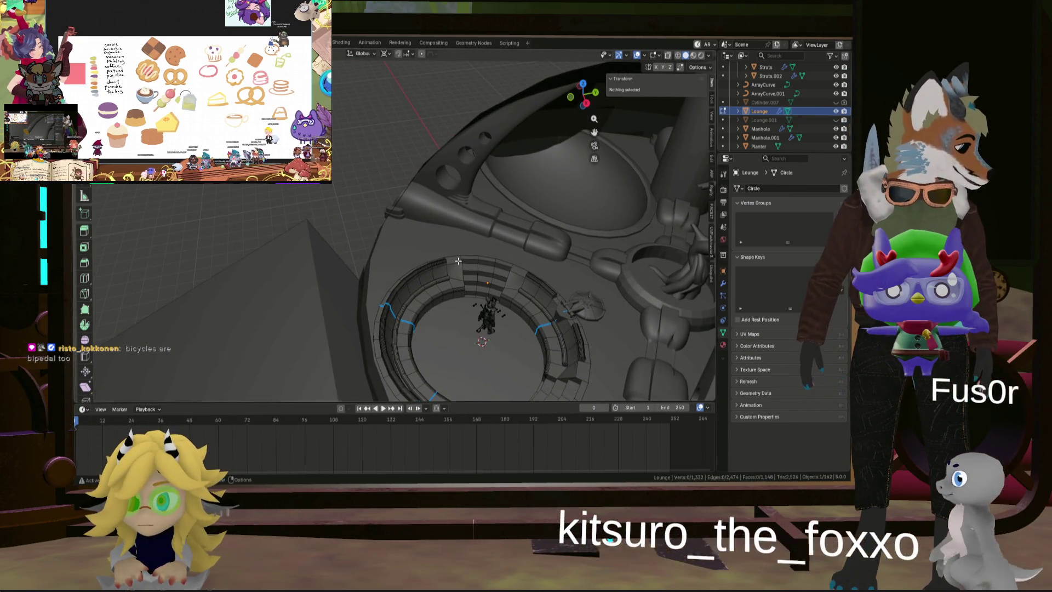
{"action": "scroll", "coordinate": [361, 242], "scroll_direction": "up", "scroll_amount": 6}
{"action": "mouse_move", "coordinate": [361, 241]}
{"action": "middle_mouse_down"}
{"action": "mouse_move", "coordinate": [346, 250]}
{"action": "mouse_move", "coordinate": [421, 239]}
{"action": "mouse_move", "coordinate": [450, 255]}
{"action": "middle_mouse_up"}
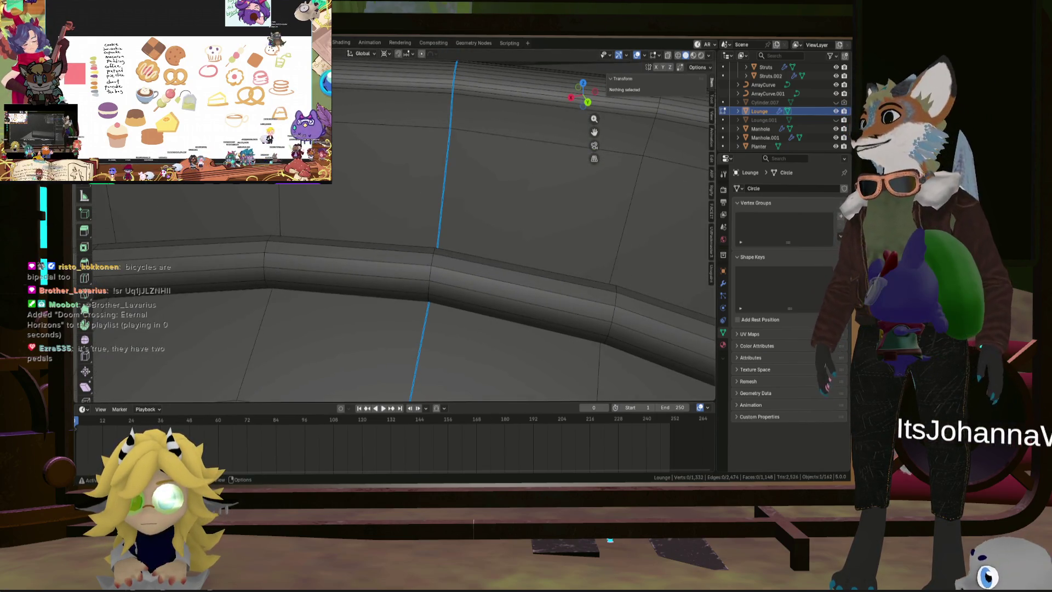
Step: Bevel an edge loop on the rail into a narrow band and delete its faces to open a gap
{"action": "left_click", "coordinate": [433, 256], "text": "alt"}
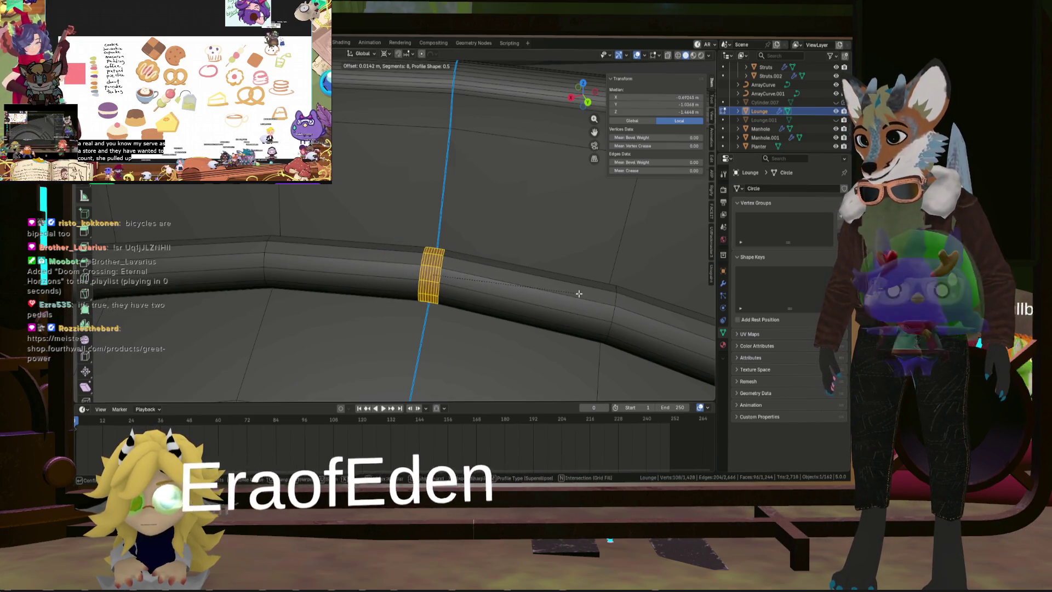
{"action": "left_click", "coordinate": [579, 294]}
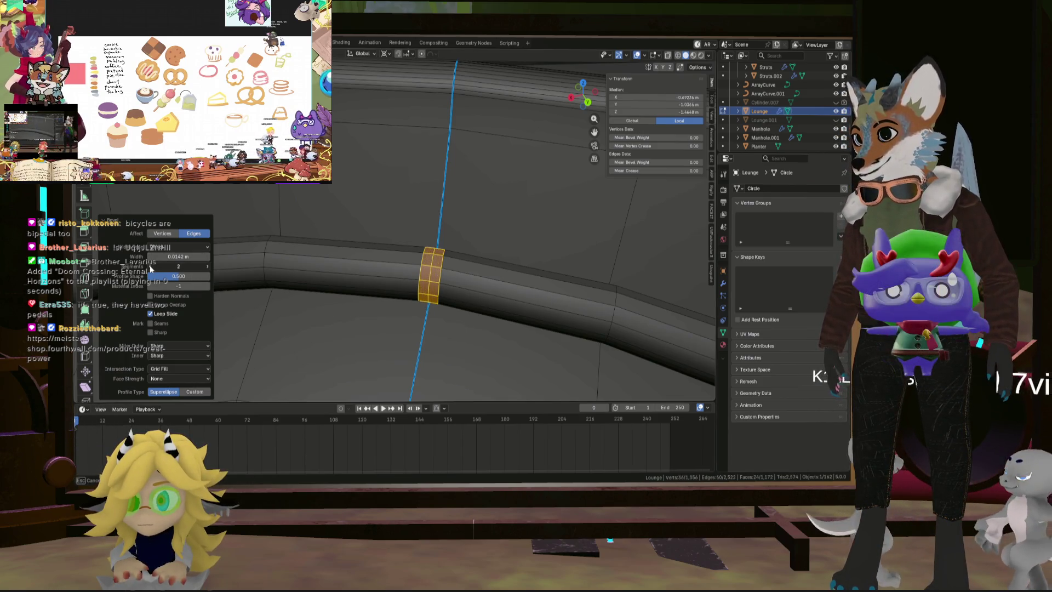
{"action": "middle_click_drag", "start_coordinate": [273, 277], "coordinate": [425, 283]}
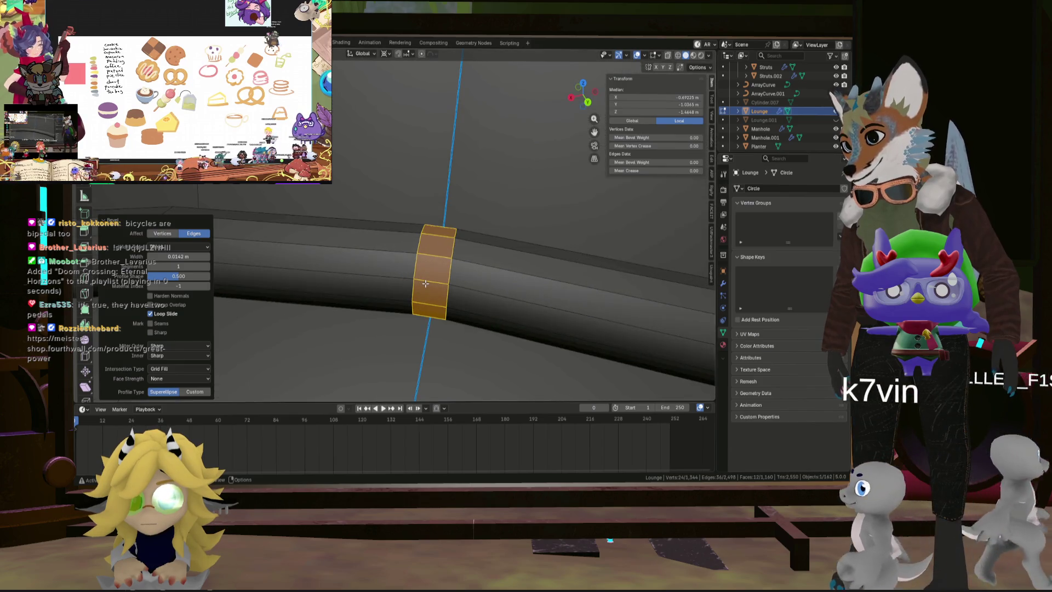
{"action": "key", "text": "x"}
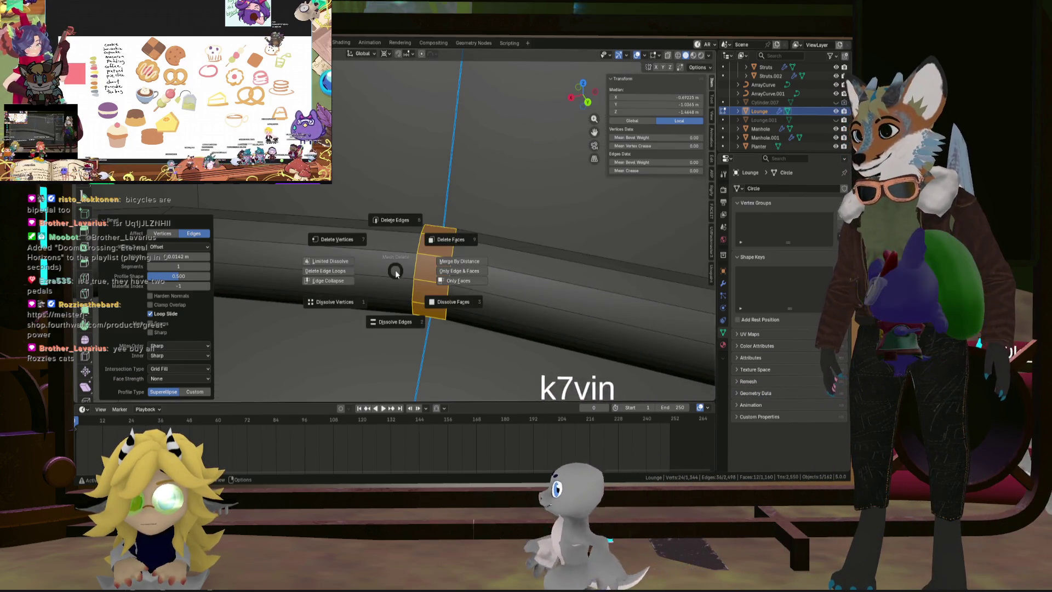
{"action": "left_click", "coordinate": [449, 245]}
{"action": "mouse_move", "coordinate": [449, 246]}
{"action": "middle_mouse_down"}
{"action": "mouse_move", "coordinate": [422, 287]}
{"action": "mouse_move", "coordinate": [425, 274]}
{"action": "middle_mouse_up"}
{"action": "scroll", "coordinate": [427, 265], "scroll_direction": "up", "scroll_amount": 5}
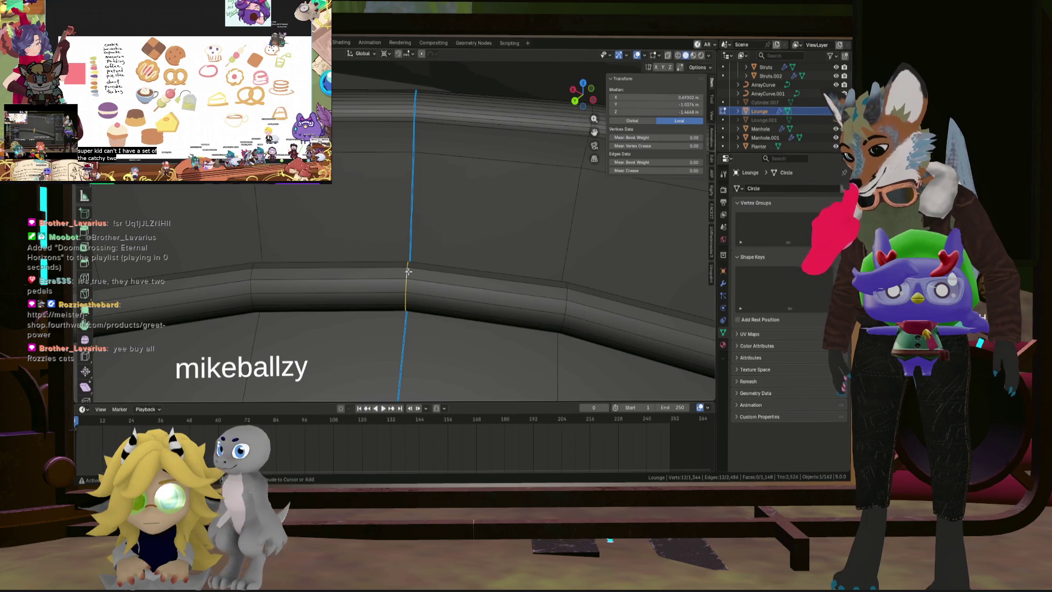
Step: Widen the next rail edge loop into a band for the second cut
{"action": "left_click", "coordinate": [427, 270]}
{"action": "key", "text": "f"}
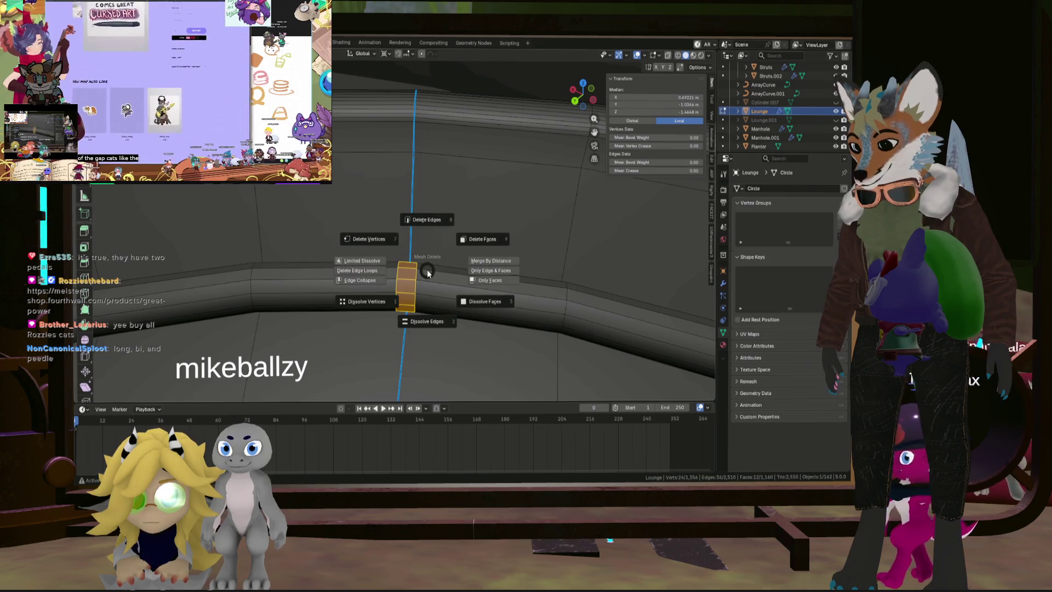
{"action": "scroll", "coordinate": [465, 242], "scroll_direction": "down", "scroll_amount": 5}
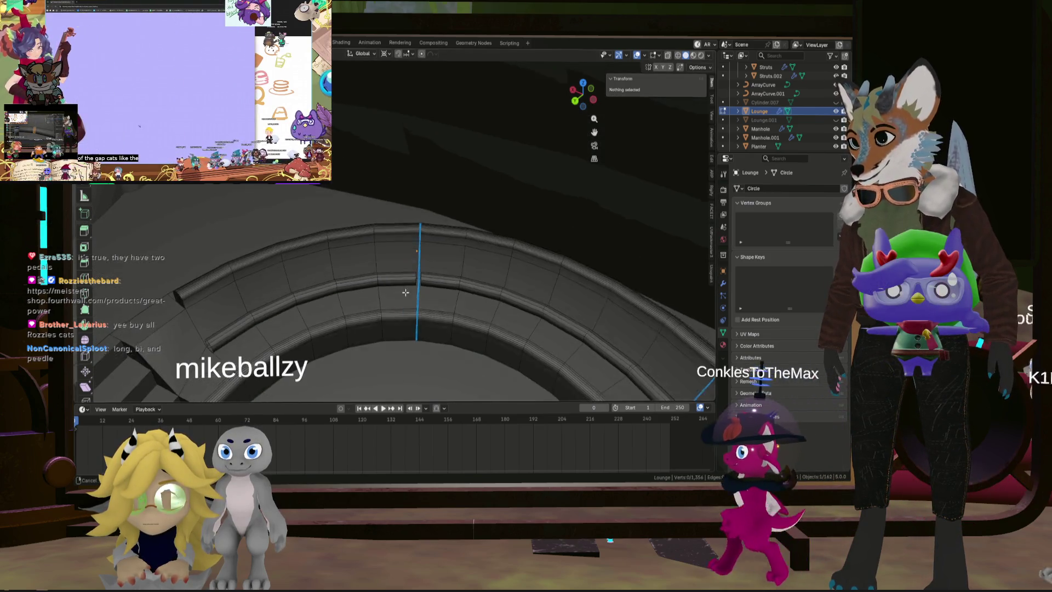
Step: Grid-fill the first open rail end with span 3 and nudge the cap's centre face
{"action": "mouse_move", "coordinate": [485, 299]}
{"action": "middle_mouse_down"}
{"action": "mouse_move", "coordinate": [365, 251]}
{"action": "mouse_move", "coordinate": [398, 220]}
{"action": "middle_mouse_up"}
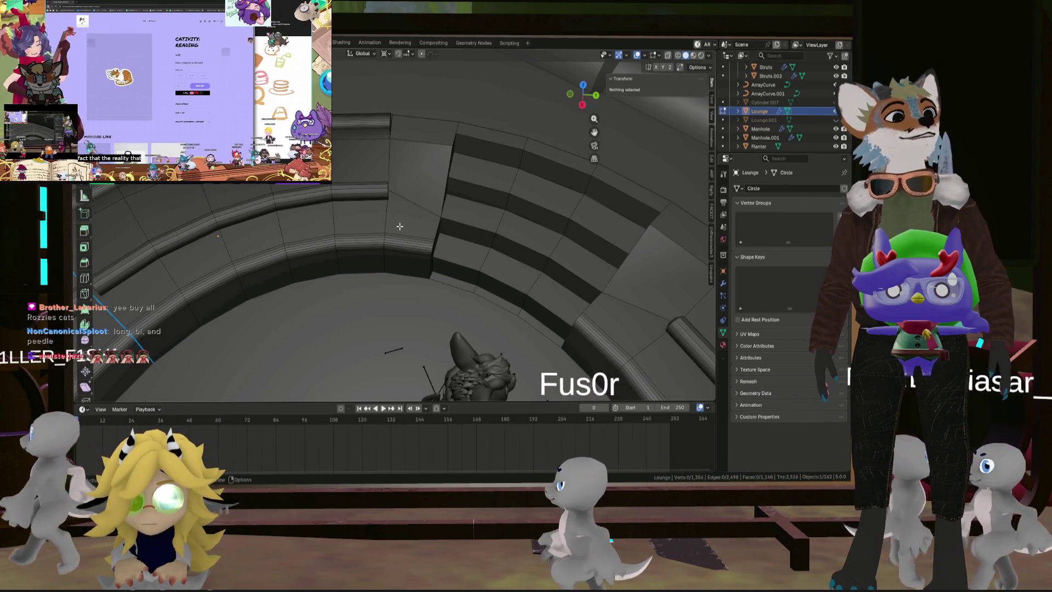
{"action": "middle_click_drag", "start_coordinate": [432, 234], "coordinate": [397, 245]}
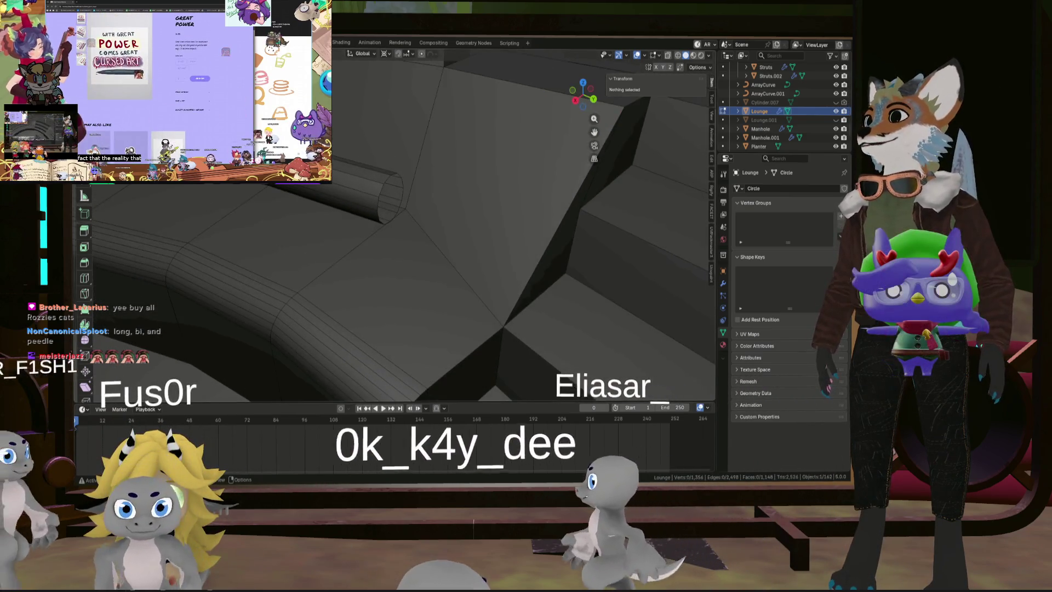
{"action": "scroll", "coordinate": [384, 219], "scroll_direction": "down", "scroll_amount": 5}
{"action": "left_click", "coordinate": [363, 178], "text": "alt"}
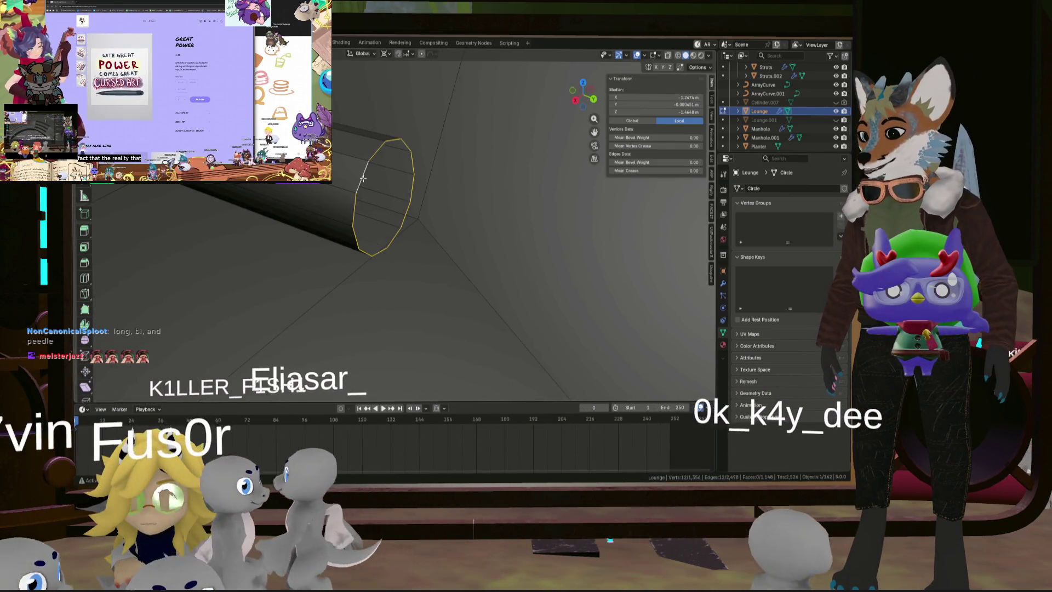
{"action": "right_click", "coordinate": [363, 177]}
{"action": "left_click", "coordinate": [340, 219]}
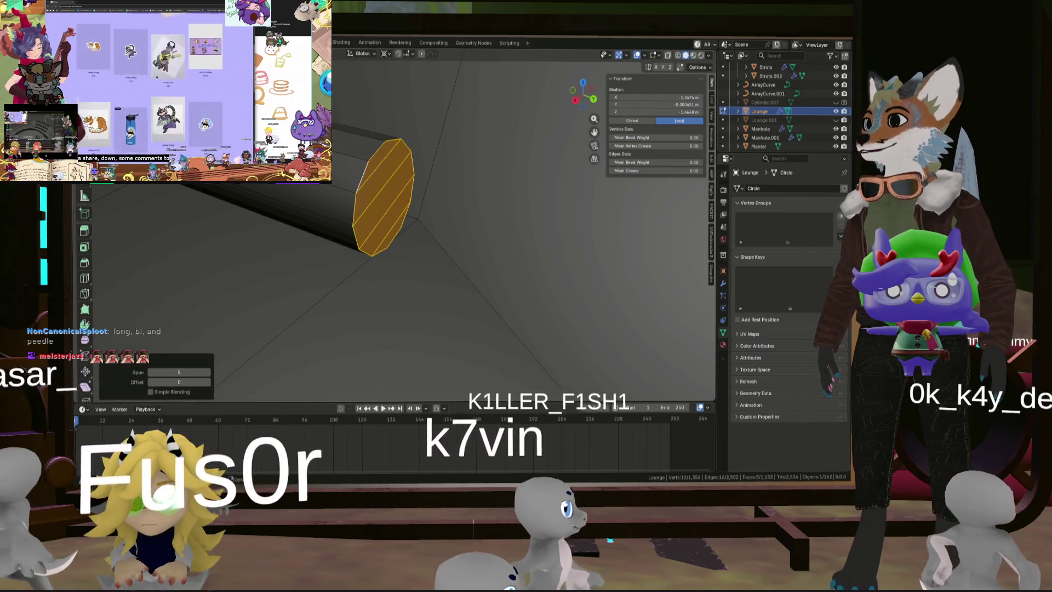
{"action": "left_click", "coordinate": [153, 372]}
{"action": "left_click", "coordinate": [153, 373]}
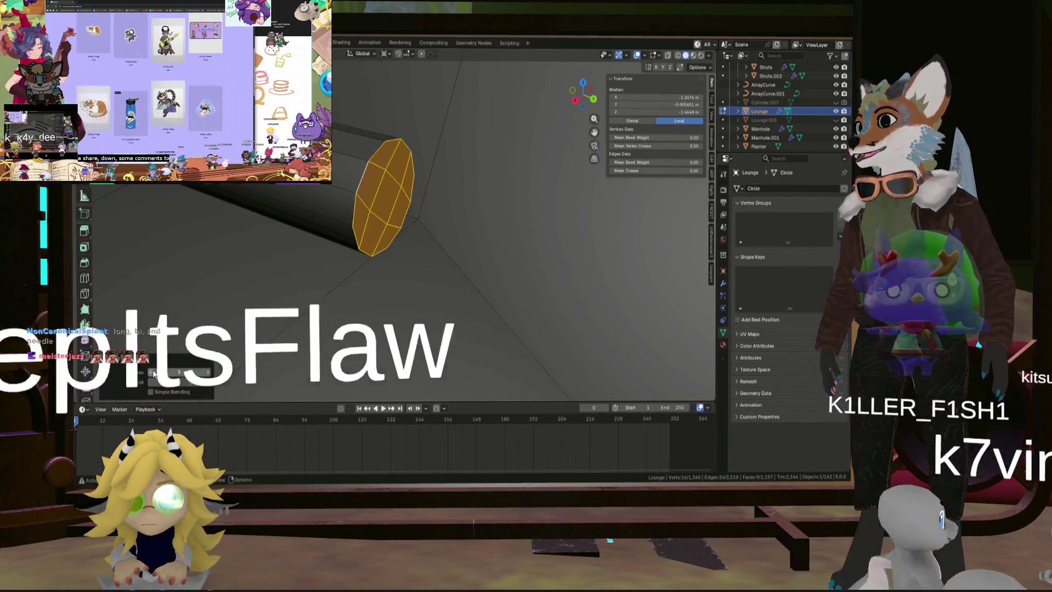
{"action": "scroll", "coordinate": [384, 220], "scroll_direction": "down", "scroll_amount": 5}
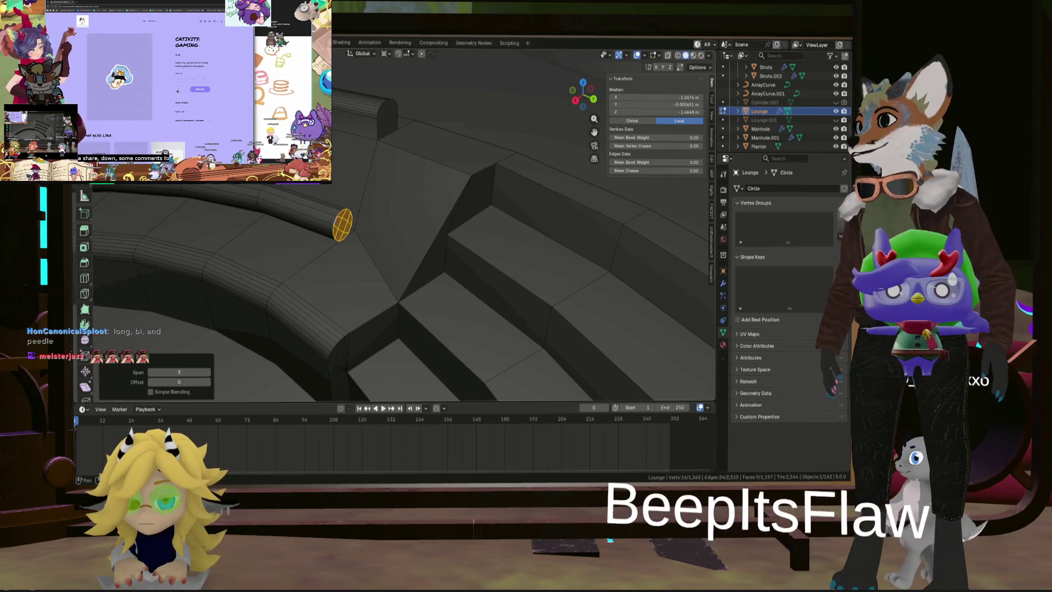
{"action": "scroll", "coordinate": [341, 215], "scroll_direction": "up", "scroll_amount": 4}
{"action": "left_click", "coordinate": [355, 224]}
{"action": "middle_click_drag", "start_coordinate": [355, 224], "coordinate": [393, 251]}
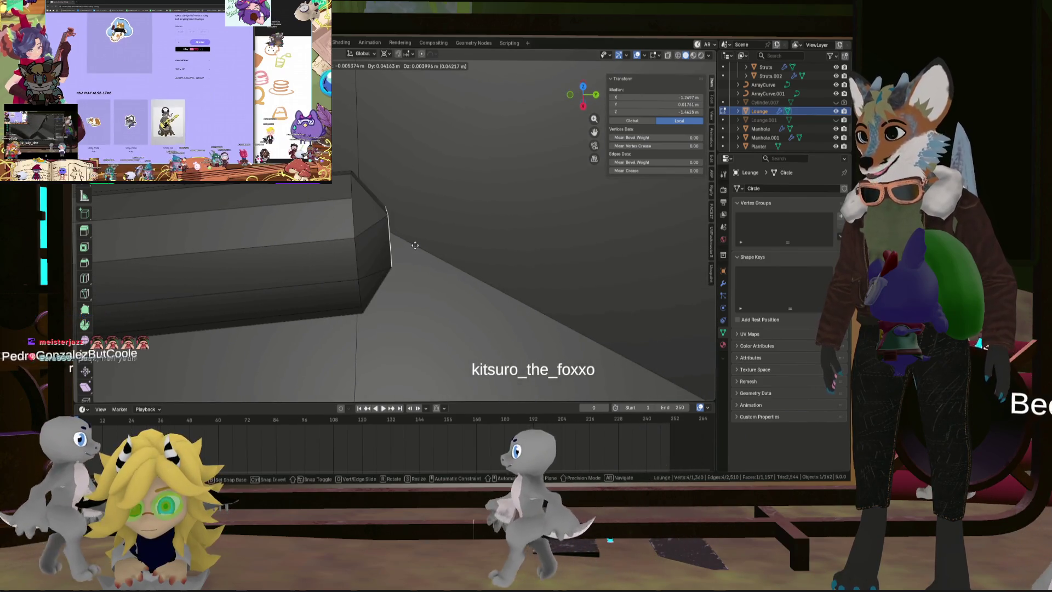
{"action": "left_click_drag", "start_coordinate": [393, 251], "coordinate": [394, 252]}
{"action": "middle_click_drag", "start_coordinate": [394, 252], "coordinate": [416, 284]}
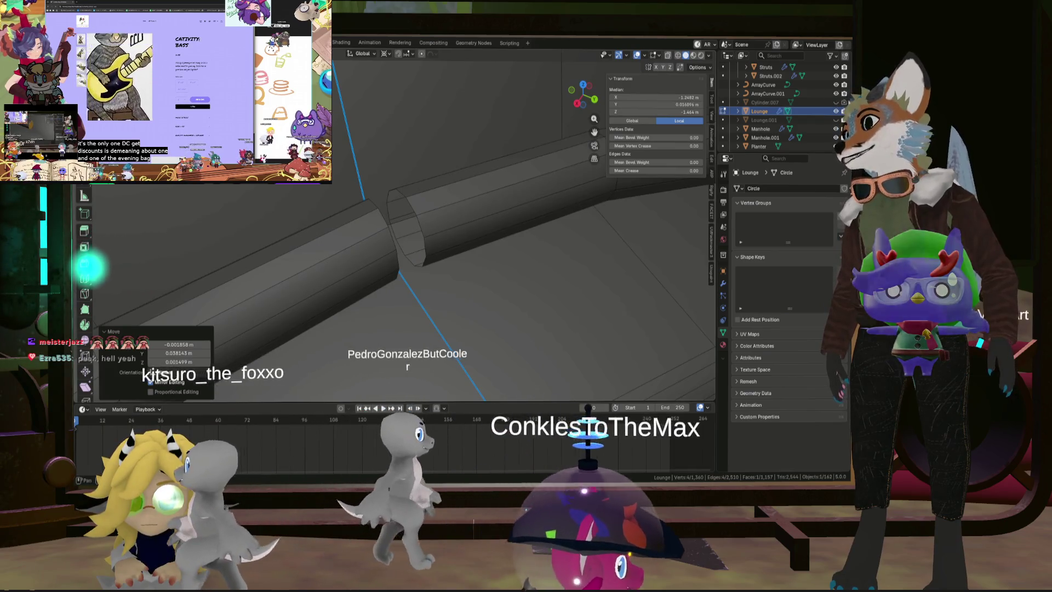
Step: Cap the neighbouring tube end with a span-3 grid fill and move its centre face
{"action": "left_click", "coordinate": [419, 213], "text": "alt"}
{"action": "mouse_move", "coordinate": [420, 213]}
{"action": "middle_mouse_down"}
{"action": "mouse_move", "coordinate": [406, 219]}
{"action": "mouse_move", "coordinate": [411, 200]}
{"action": "middle_mouse_up"}
{"action": "right_click", "coordinate": [406, 219]}
{"action": "left_click", "coordinate": [406, 220]}
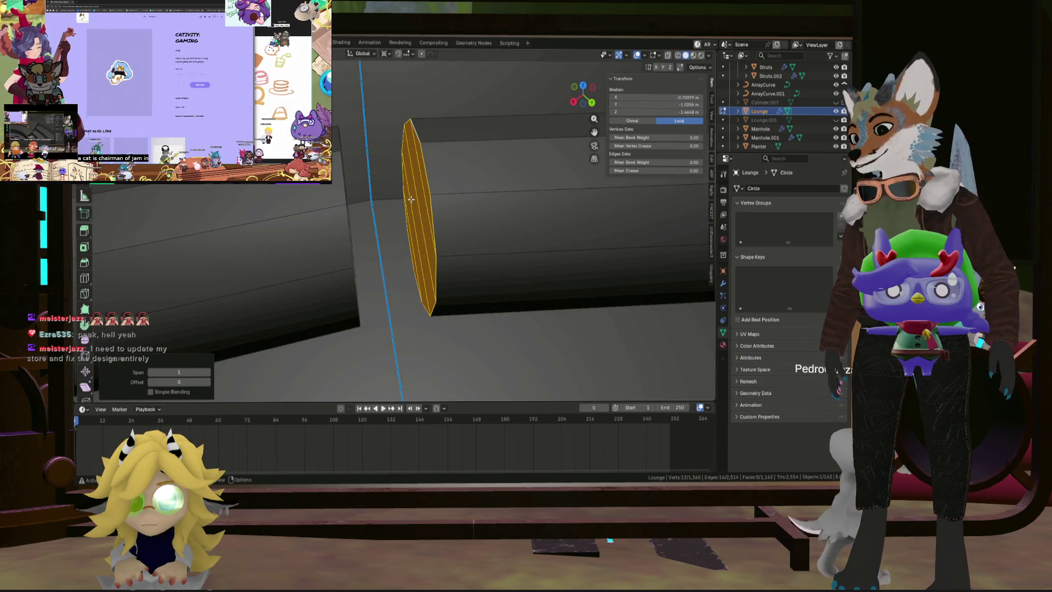
{"action": "left_click", "coordinate": [210, 376]}
{"action": "left_click", "coordinate": [210, 376]}
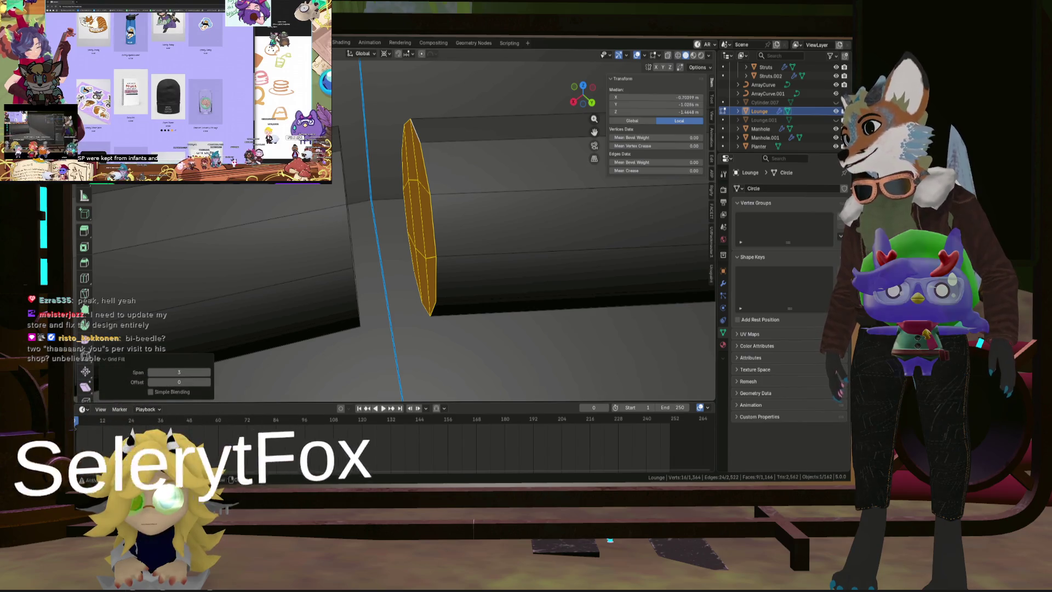
{"action": "left_click", "coordinate": [417, 233]}
{"action": "middle_click_drag", "start_coordinate": [417, 233], "coordinate": [386, 250]}
{"action": "key", "text": "g"}
{"action": "left_click", "coordinate": [400, 236]}
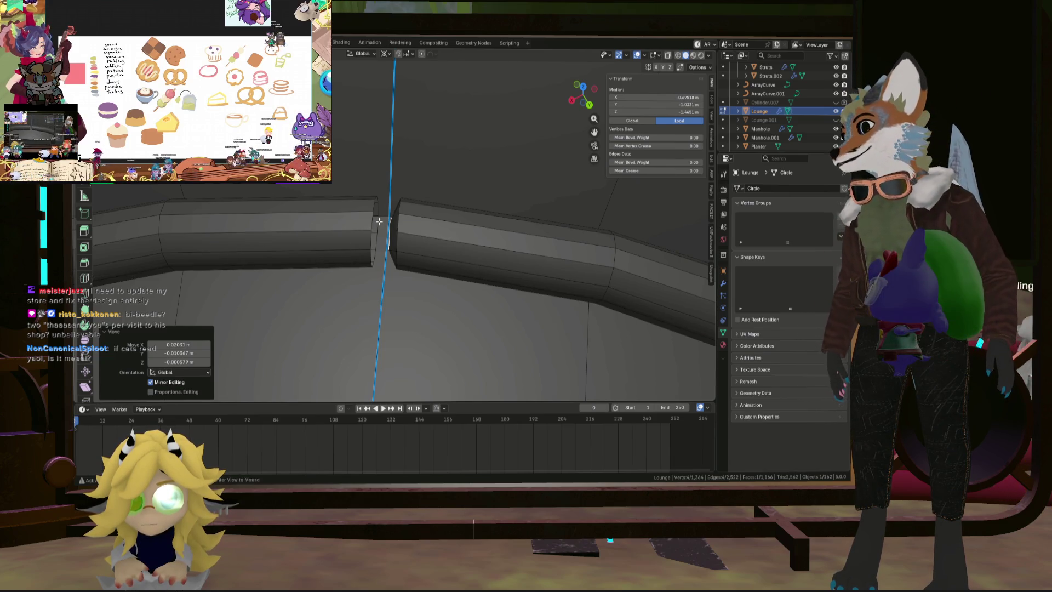
Step: Grid-fill the other tube's open end and nudge the centre face about 0.03 m toward the joint
{"action": "left_click", "coordinate": [339, 213]}
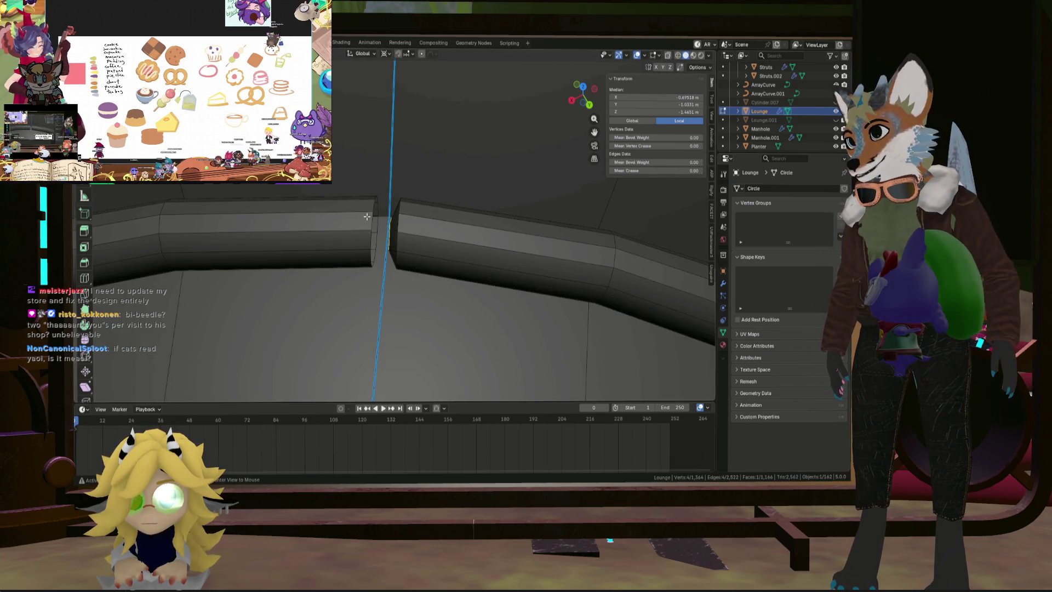
{"action": "scroll", "coordinate": [370, 218], "scroll_direction": "up", "scroll_amount": 1}
{"action": "key", "text": "ctrl+f"}
{"action": "left_click", "coordinate": [371, 220]}
{"action": "middle_click_drag", "start_coordinate": [371, 220], "coordinate": [405, 252]}
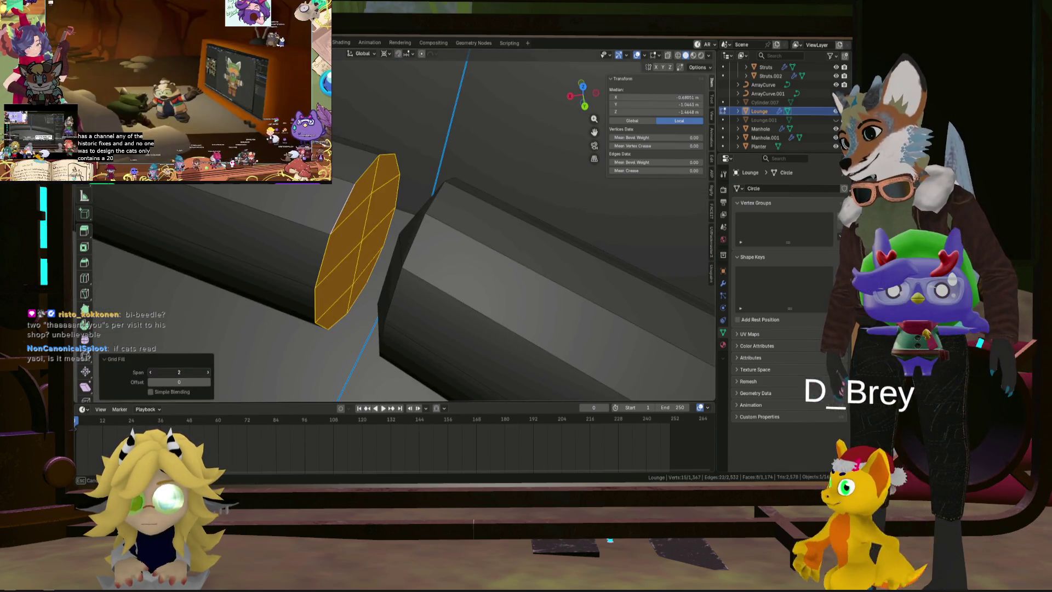
{"action": "left_click", "coordinate": [345, 230]}
{"action": "mouse_move", "coordinate": [344, 230]}
{"action": "middle_mouse_down"}
{"action": "mouse_move", "coordinate": [395, 239]}
{"action": "mouse_move", "coordinate": [408, 285]}
{"action": "middle_mouse_up"}
{"action": "key", "text": "g"}
{"action": "left_click", "coordinate": [405, 241]}
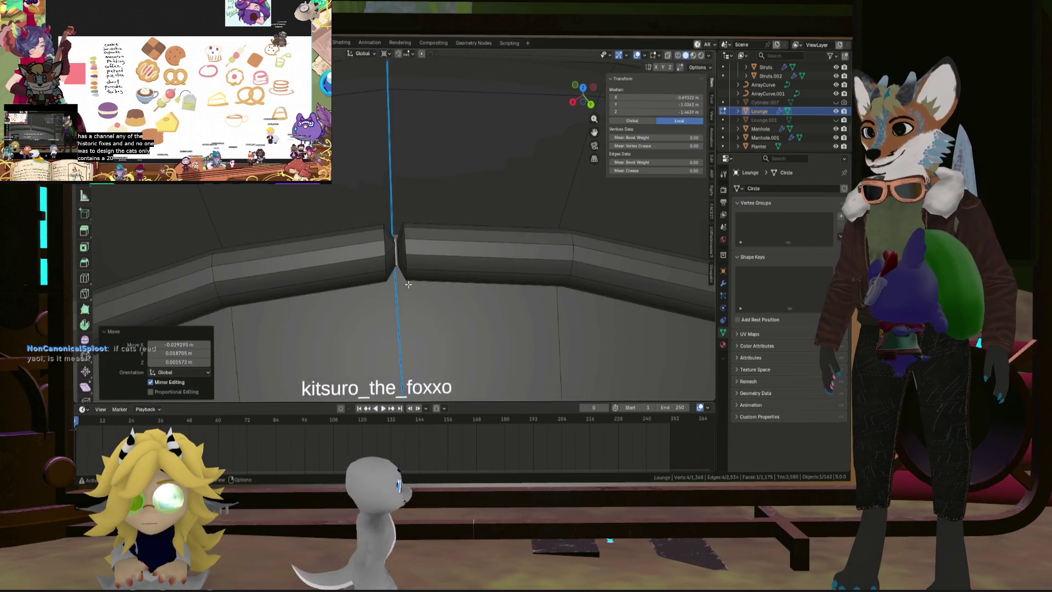
{"action": "scroll", "coordinate": [408, 284], "scroll_direction": "down", "scroll_amount": 10}
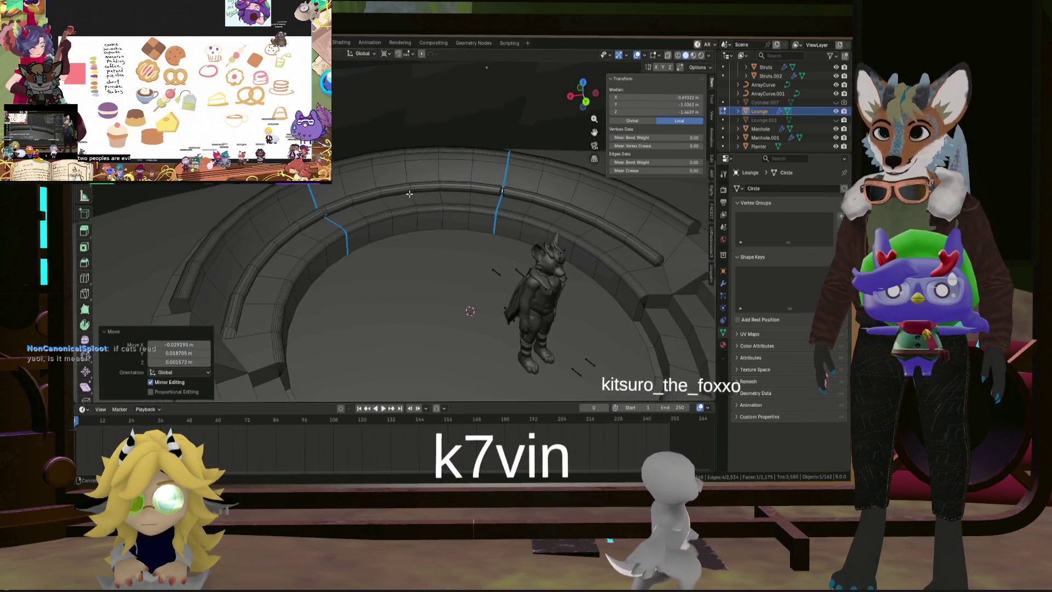
Step: Cap the right bench end with a span-3 grid fill and move the cap face
{"action": "scroll", "coordinate": [307, 200], "scroll_direction": "up", "scroll_amount": 8}
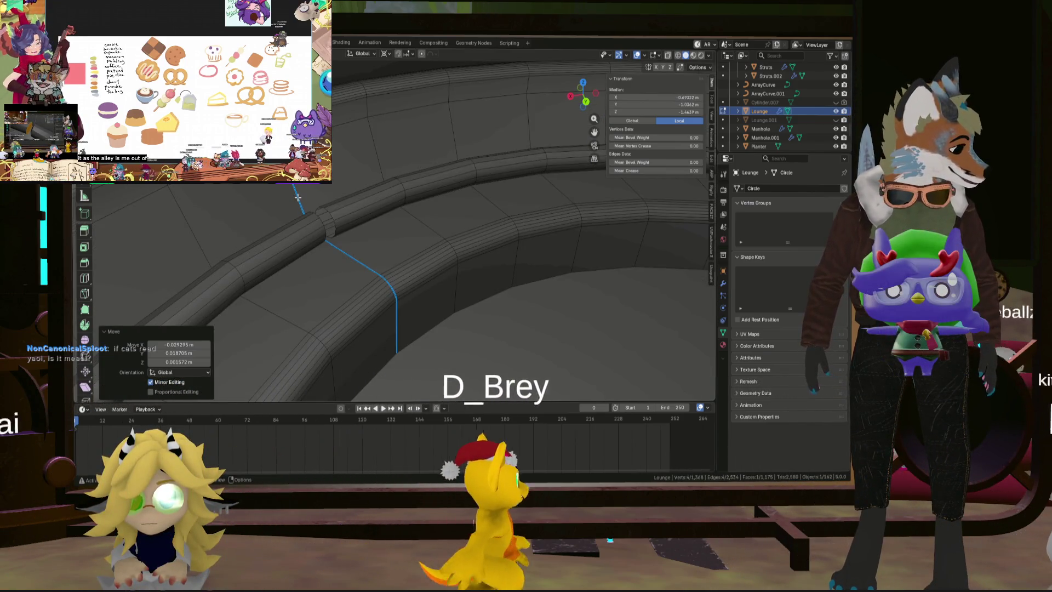
{"action": "mouse_move", "coordinate": [298, 198]}
{"action": "middle_mouse_down", "text": "shift"}
{"action": "mouse_move", "coordinate": [372, 196]}
{"action": "mouse_move", "coordinate": [353, 148]}
{"action": "middle_mouse_up", "text": "shift"}
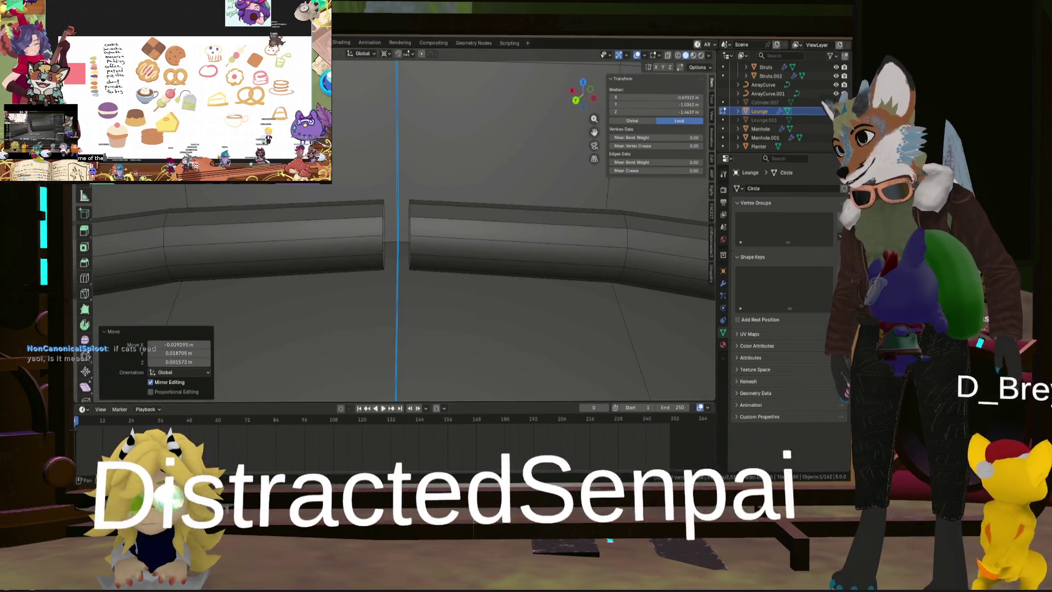
{"action": "scroll", "coordinate": [429, 225], "scroll_direction": "up", "scroll_amount": 5}
{"action": "left_click", "coordinate": [429, 225], "text": "alt"}
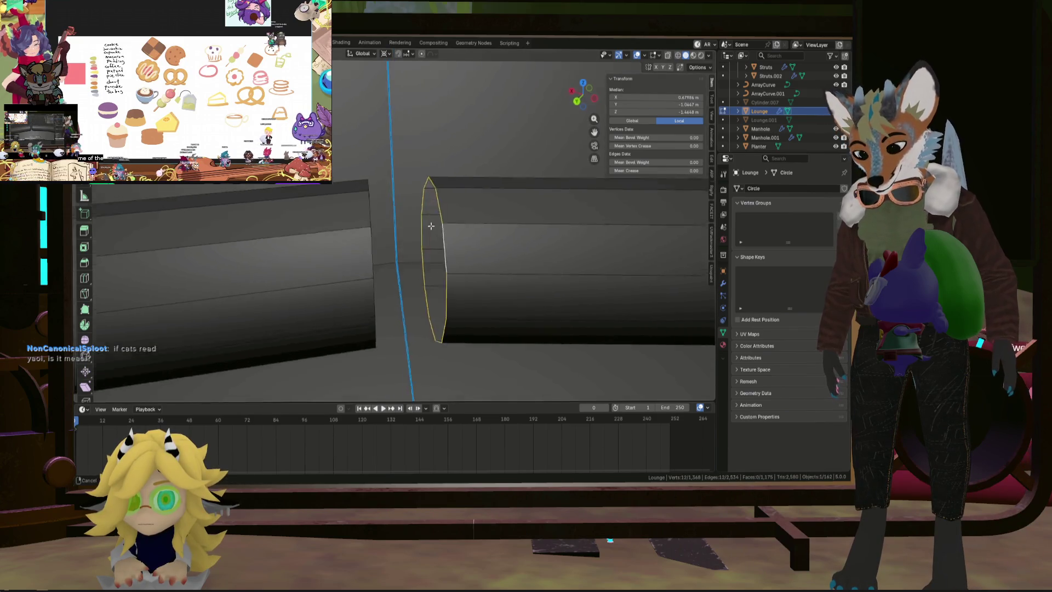
{"action": "middle_click_drag", "start_coordinate": [430, 225], "coordinate": [446, 225]}
{"action": "key", "text": "ctrl+f"}
{"action": "left_click", "coordinate": [445, 226]}
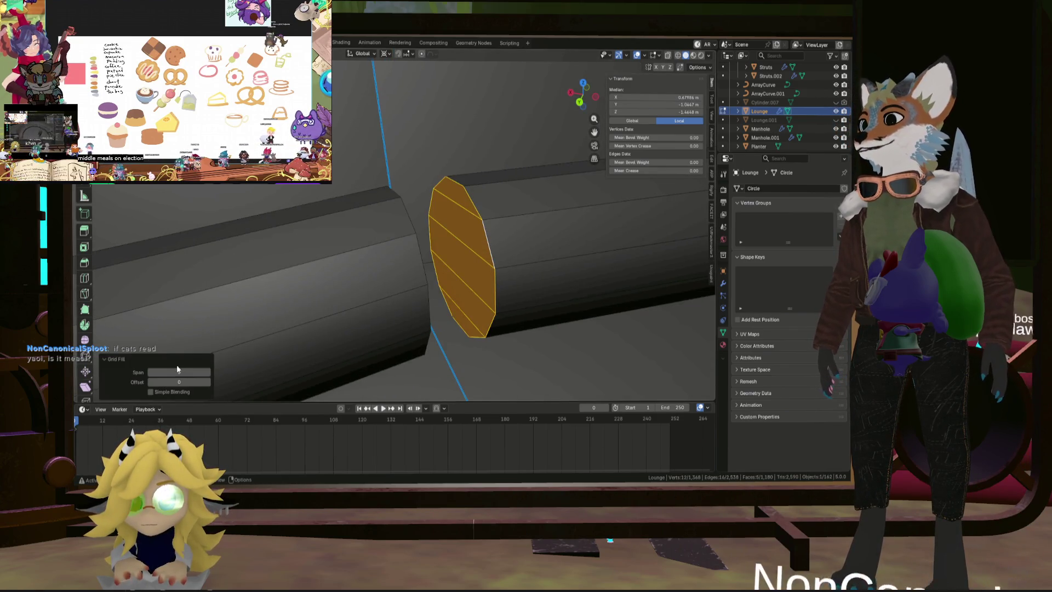
{"action": "left_click", "coordinate": [147, 375]}
{"action": "left_click", "coordinate": [147, 375]}
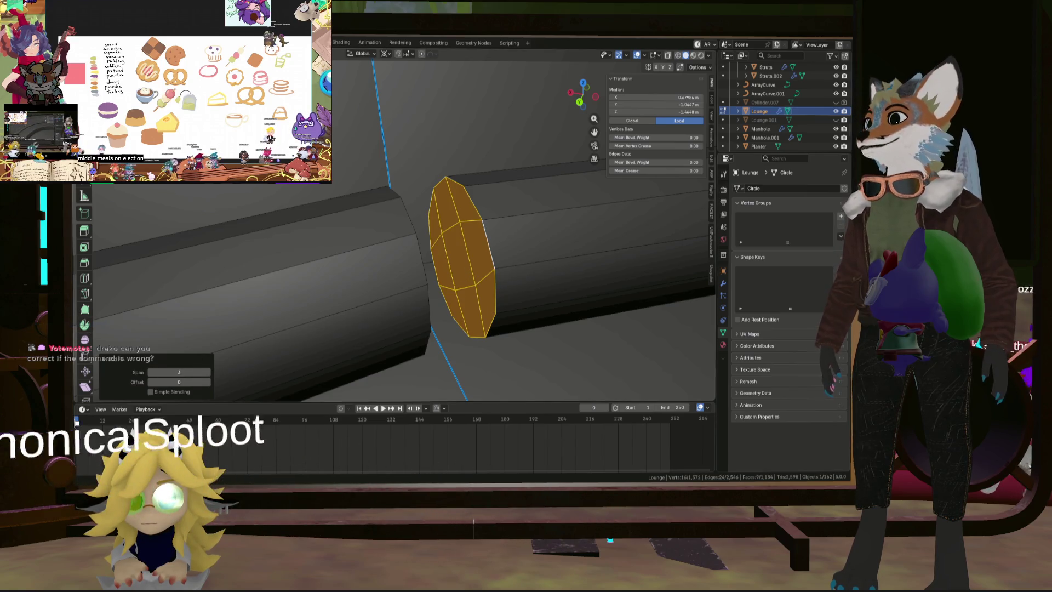
{"action": "key", "text": "3"}
{"action": "middle_click_drag", "start_coordinate": [477, 253], "coordinate": [509, 258]}
{"action": "key", "text": "g"}
{"action": "left_click", "coordinate": [507, 256]}
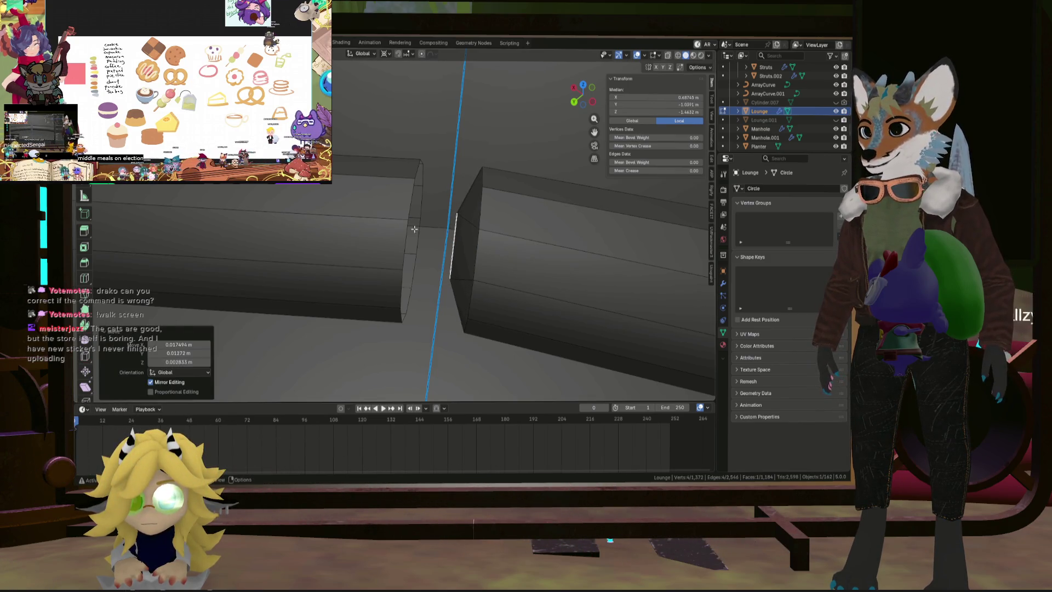
Step: Grid-fill the left tube's open end and nudge the cap's centre face
{"action": "middle_click_drag", "start_coordinate": [507, 256], "coordinate": [516, 257]}
{"action": "left_click", "coordinate": [416, 210]}
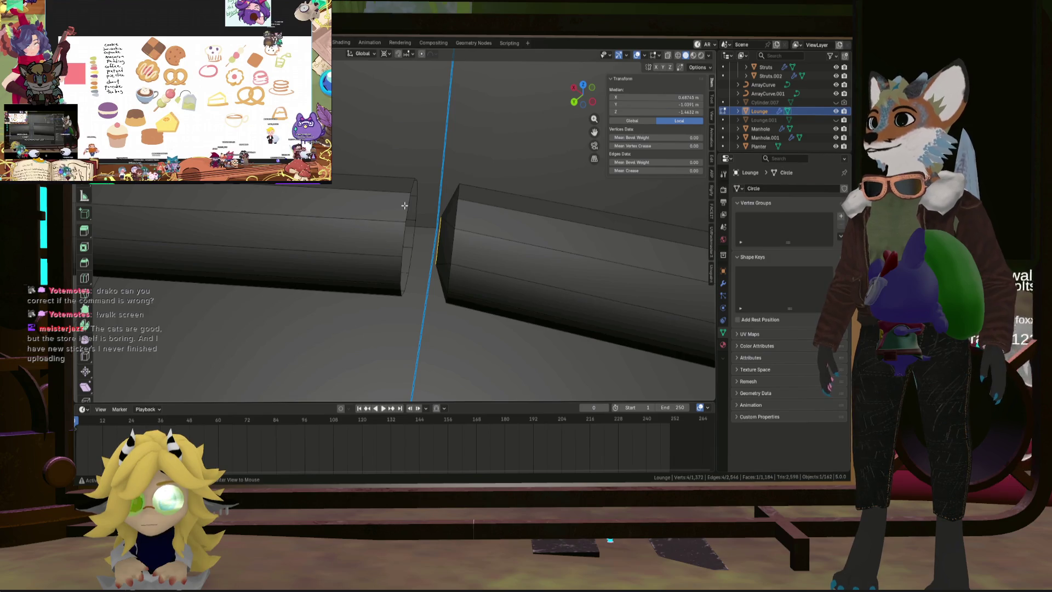
{"action": "key", "text": "ctrl+f"}
{"action": "left_click", "coordinate": [421, 196]}
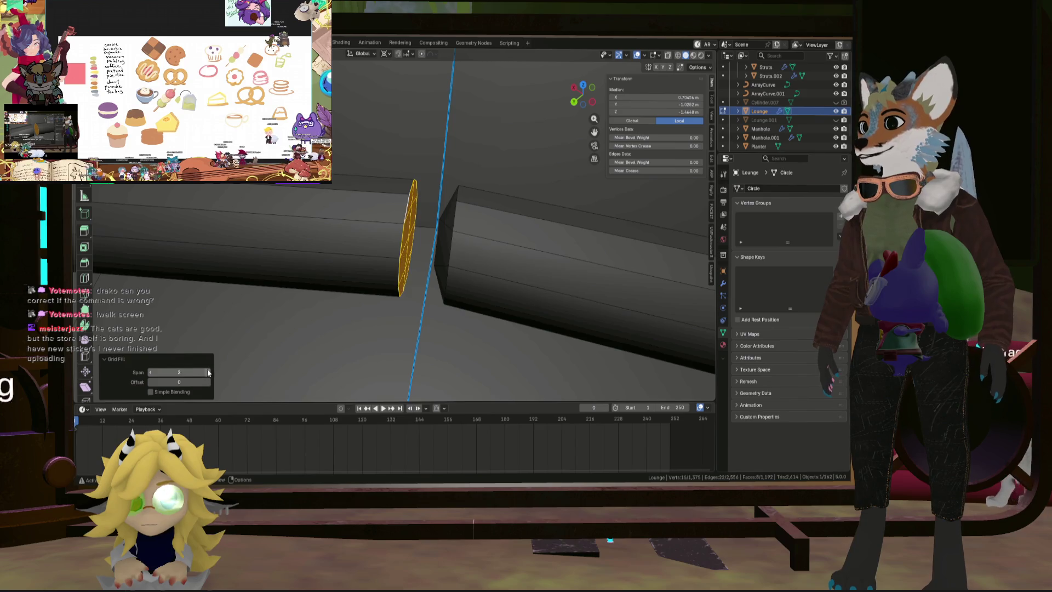
{"action": "scroll", "coordinate": [396, 258], "scroll_direction": "up", "scroll_amount": 1}
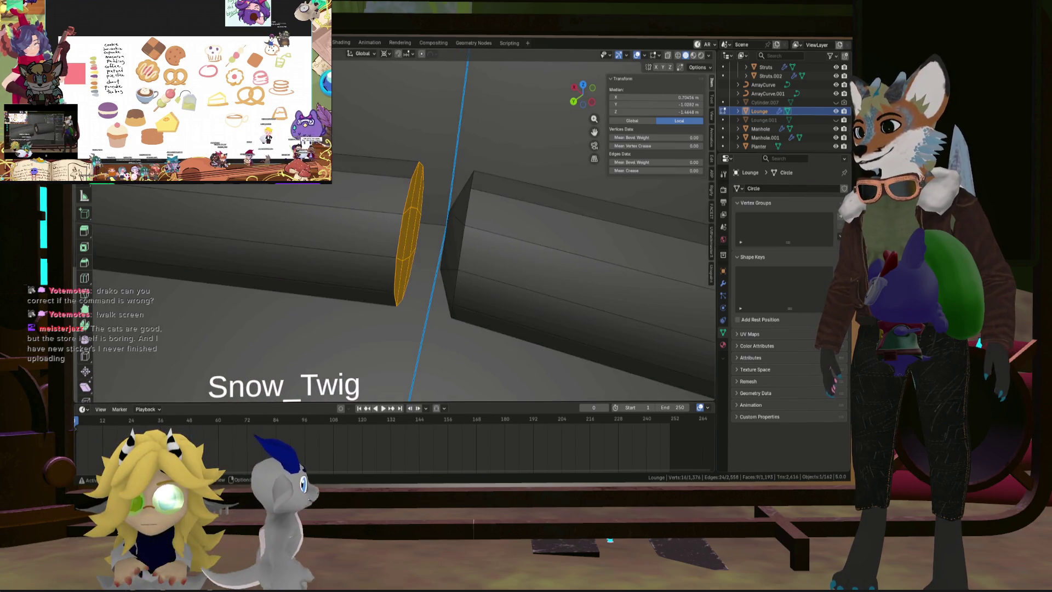
{"action": "mouse_move", "coordinate": [397, 259]}
{"action": "middle_mouse_down"}
{"action": "mouse_move", "coordinate": [459, 236]}
{"action": "mouse_move", "coordinate": [403, 226]}
{"action": "middle_mouse_up"}
{"action": "left_click", "coordinate": [460, 237]}
{"action": "key", "text": "g"}
{"action": "left_click", "coordinate": [467, 234]}
{"action": "scroll", "coordinate": [467, 234], "scroll_direction": "down", "scroll_amount": 3}
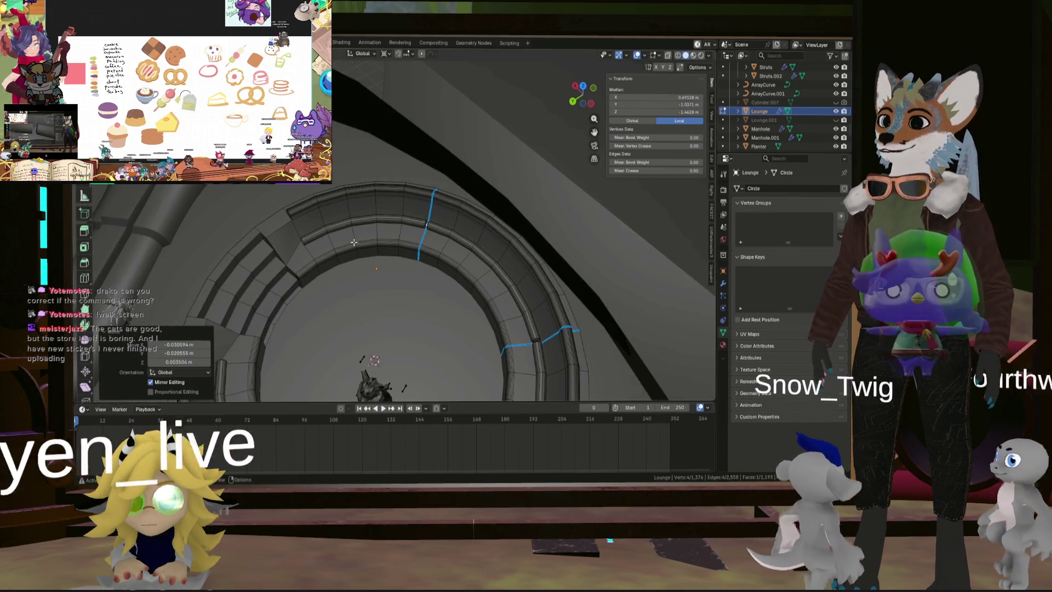
{"action": "scroll", "coordinate": [408, 197], "scroll_direction": "up", "scroll_amount": 6}
Step: Cap the next rail tube end and nudge its centre face about 0.011 m
{"action": "left_click", "coordinate": [411, 188], "text": "alt"}
{"action": "middle_click_drag", "start_coordinate": [411, 188], "coordinate": [179, 269]}
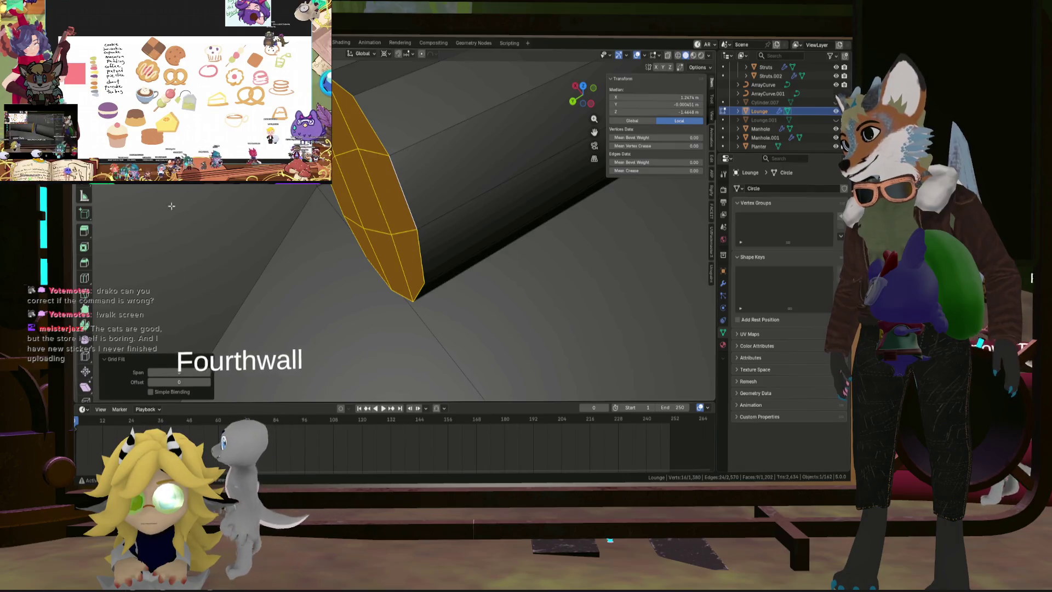
{"action": "key", "text": "ctrl+n"}
{"action": "middle_click_drag", "start_coordinate": [366, 184], "coordinate": [387, 187]}
{"action": "left_click", "coordinate": [387, 187]}
{"action": "key", "text": "g"}
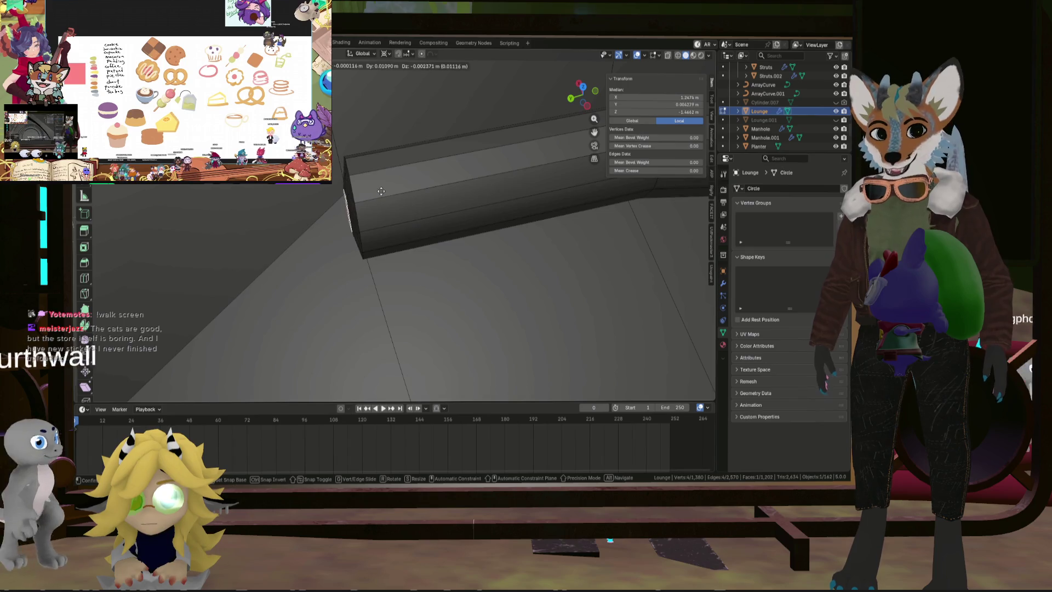
{"action": "left_click", "coordinate": [367, 197]}
Step: Orbit out around the lounge and select its circular floor face
{"action": "middle_click_drag", "start_coordinate": [367, 196], "coordinate": [435, 242]}
{"action": "left_click", "coordinate": [491, 313]}
{"action": "middle_click_drag", "start_coordinate": [491, 313], "coordinate": [500, 315]}
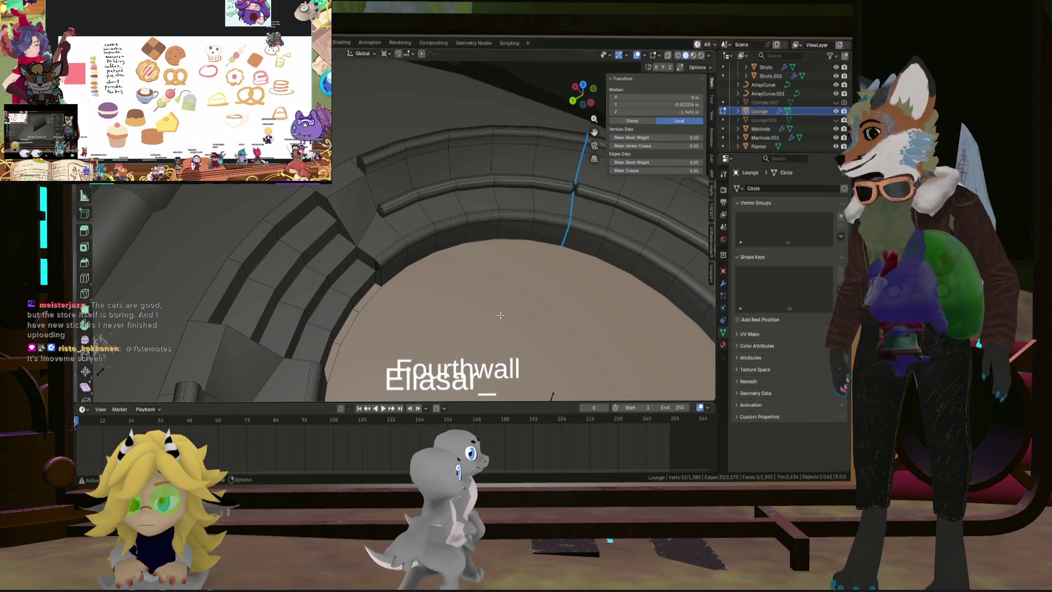
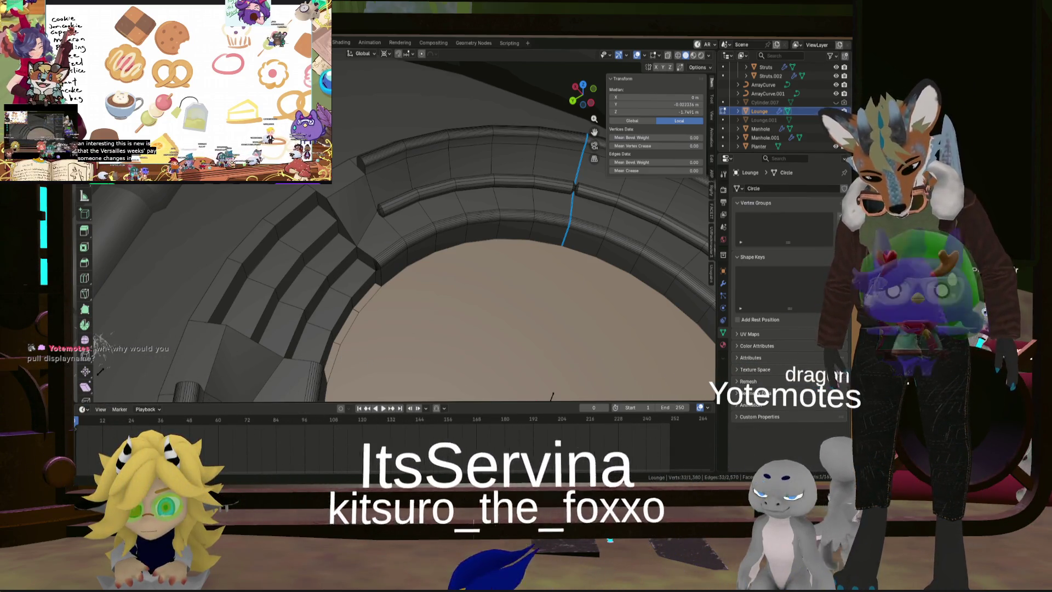
Step: Leave Edit Mode on the Lounge ring and orbit to look down on it
{"action": "mouse_move", "coordinate": [445, 246]}
{"action": "middle_mouse_down"}
{"action": "mouse_move", "coordinate": [523, 296]}
{"action": "mouse_move", "coordinate": [459, 288]}
{"action": "mouse_move", "coordinate": [384, 223]}
{"action": "mouse_move", "coordinate": [392, 209]}
{"action": "mouse_move", "coordinate": [441, 200]}
{"action": "middle_mouse_up"}
{"action": "key", "text": "Tab"}
{"action": "mouse_move", "coordinate": [454, 264]}
{"action": "middle_mouse_down"}
{"action": "mouse_move", "coordinate": [321, 234]}
{"action": "mouse_move", "coordinate": [367, 150]}
{"action": "mouse_move", "coordinate": [466, 314]}
{"action": "mouse_move", "coordinate": [345, 273]}
{"action": "mouse_move", "coordinate": [432, 274]}
{"action": "mouse_move", "coordinate": [492, 226]}
{"action": "mouse_move", "coordinate": [533, 255]}
{"action": "mouse_move", "coordinate": [480, 310]}
{"action": "mouse_move", "coordinate": [558, 318]}
{"action": "mouse_move", "coordinate": [399, 286]}
{"action": "middle_mouse_up"}
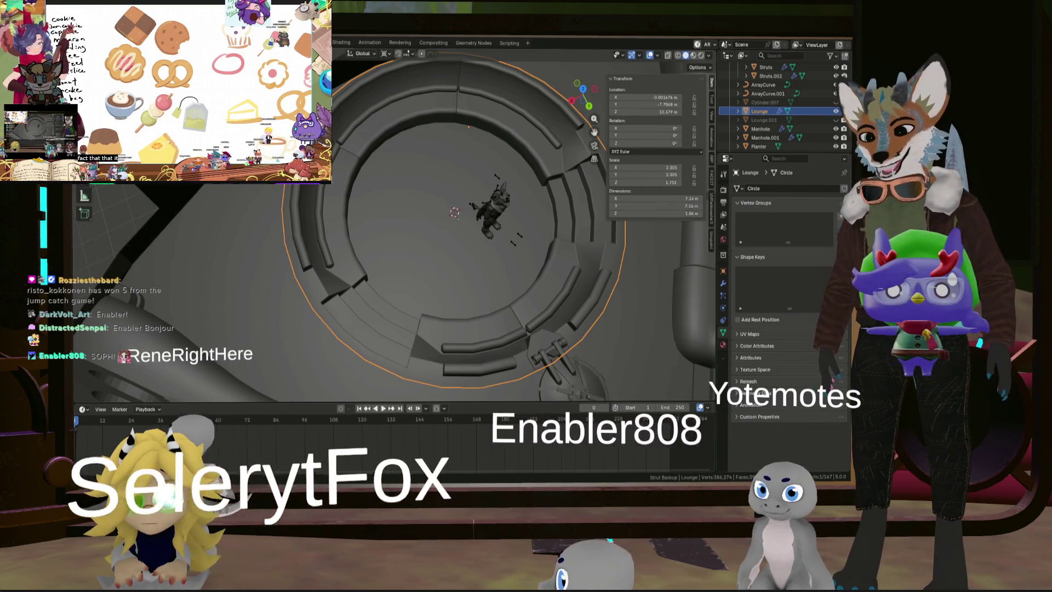
{"action": "scroll", "coordinate": [502, 294], "scroll_direction": "down", "scroll_amount": 3}
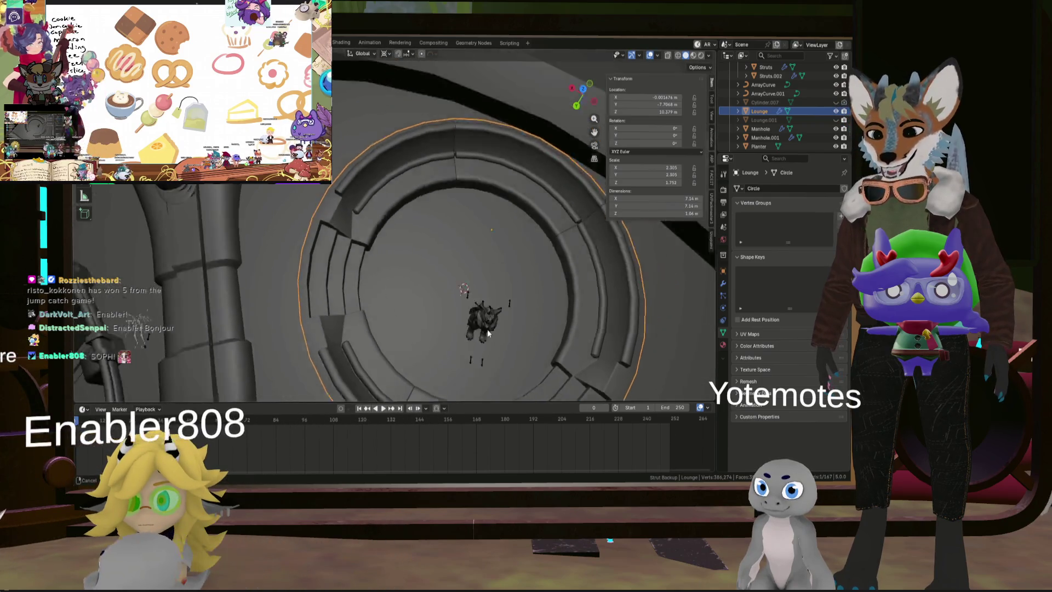
{"action": "mouse_move", "coordinate": [458, 325]}
{"action": "middle_mouse_down"}
{"action": "mouse_move", "coordinate": [502, 294]}
{"action": "mouse_move", "coordinate": [411, 291]}
{"action": "middle_mouse_up"}
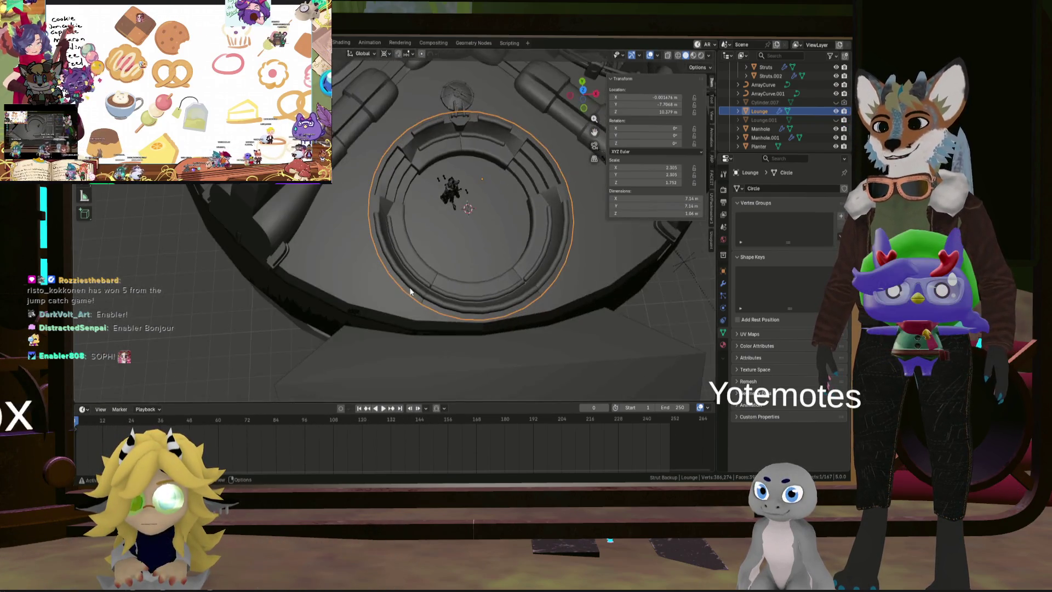
{"action": "scroll", "coordinate": [478, 281], "scroll_direction": "up", "scroll_amount": 2}
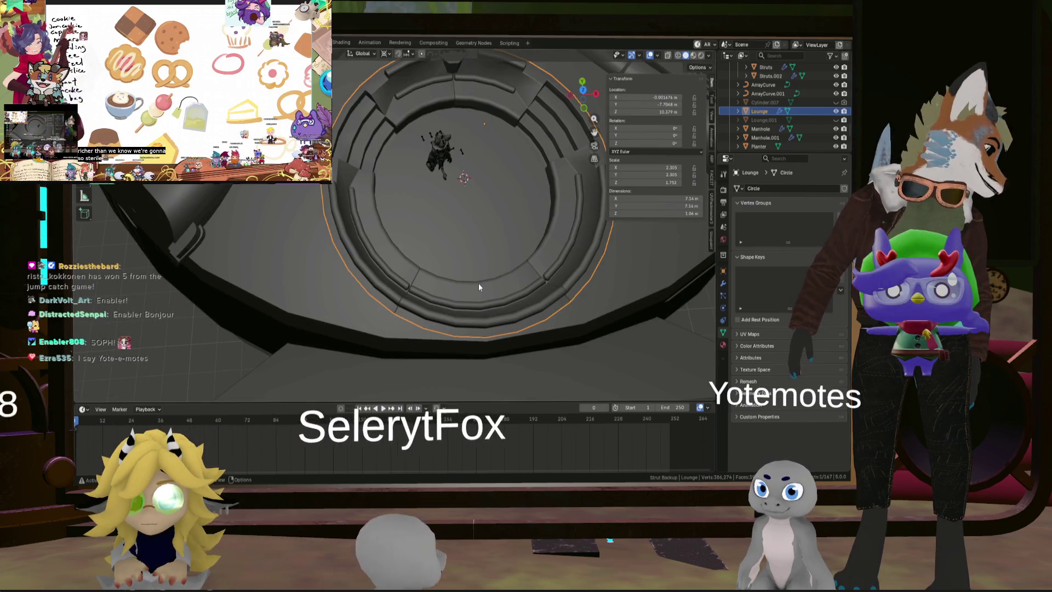
{"action": "scroll", "coordinate": [493, 258], "scroll_direction": "up", "scroll_amount": 2}
{"action": "middle_click_drag", "start_coordinate": [492, 254], "coordinate": [492, 255]}
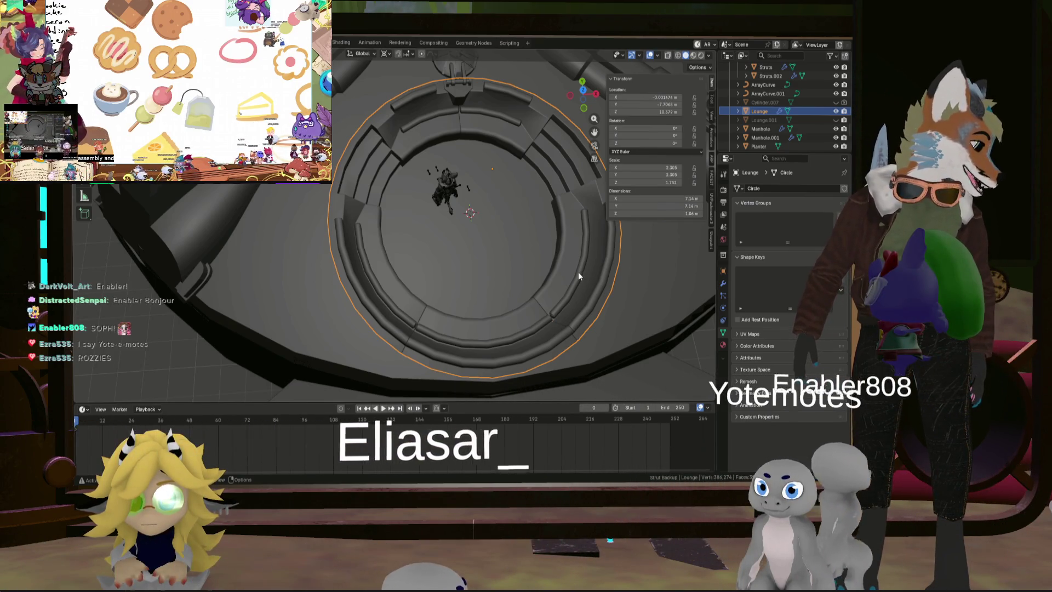
{"action": "middle_click_drag", "start_coordinate": [536, 259], "coordinate": [524, 274]}
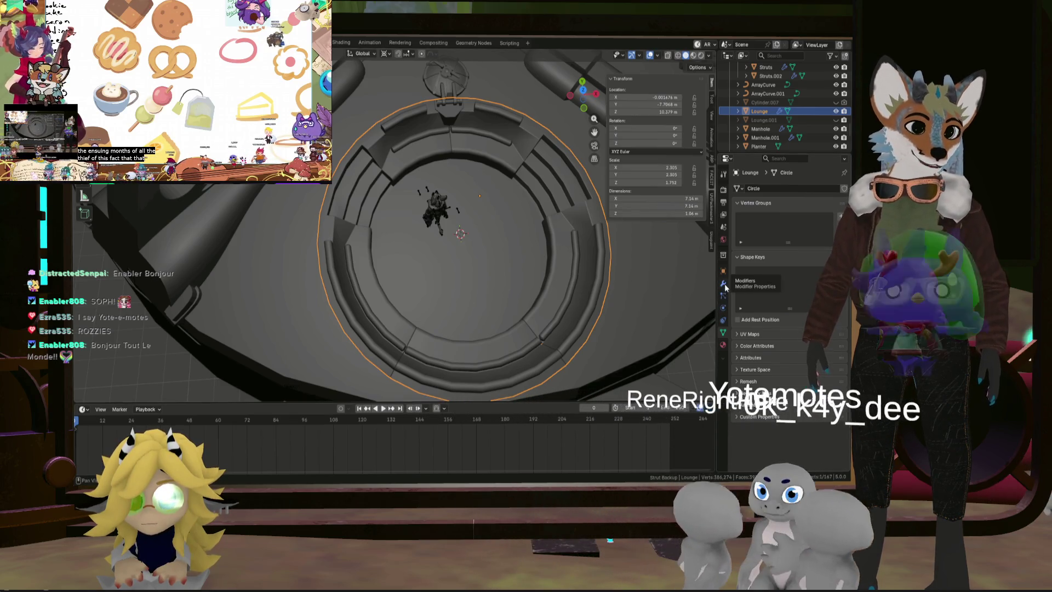
Step: Add a Catmull-Clark Subdivision Surface modifier to the Lounge after its Bevel
{"action": "left_click", "coordinate": [723, 284]}
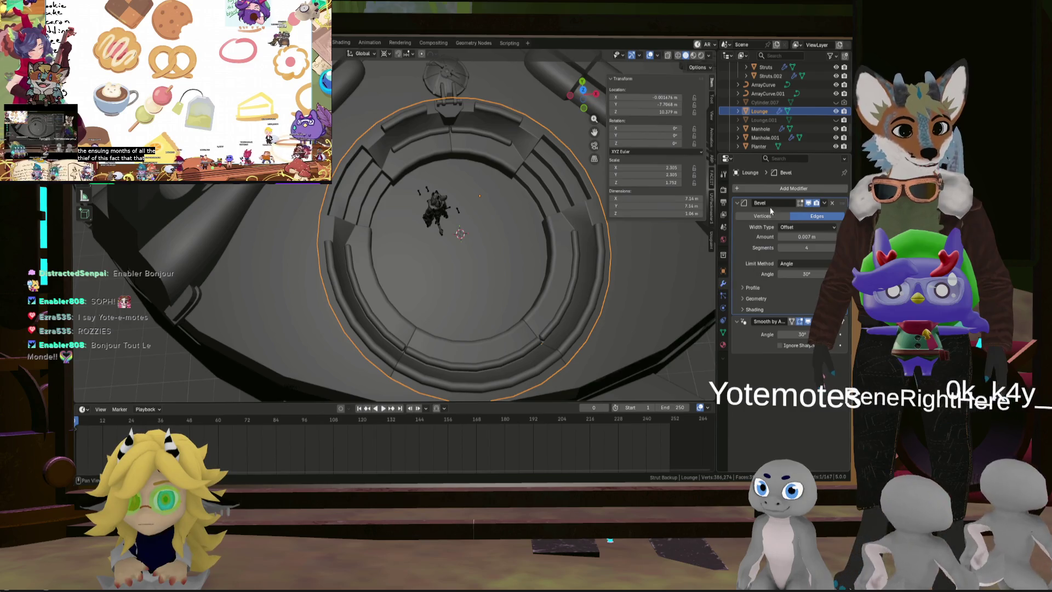
{"action": "left_click", "coordinate": [756, 189]}
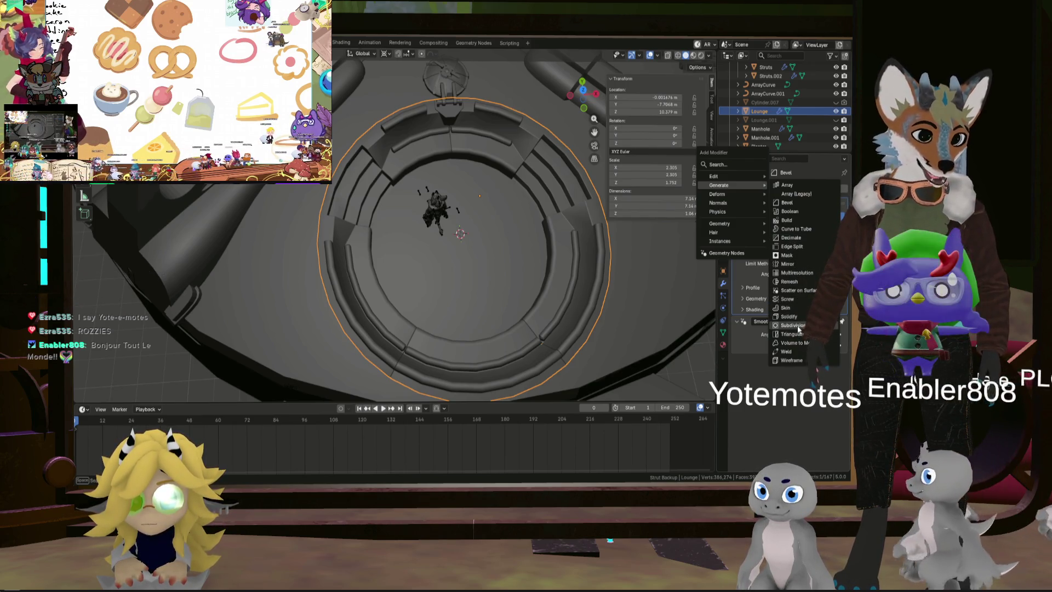
{"action": "key", "text": "Return"}
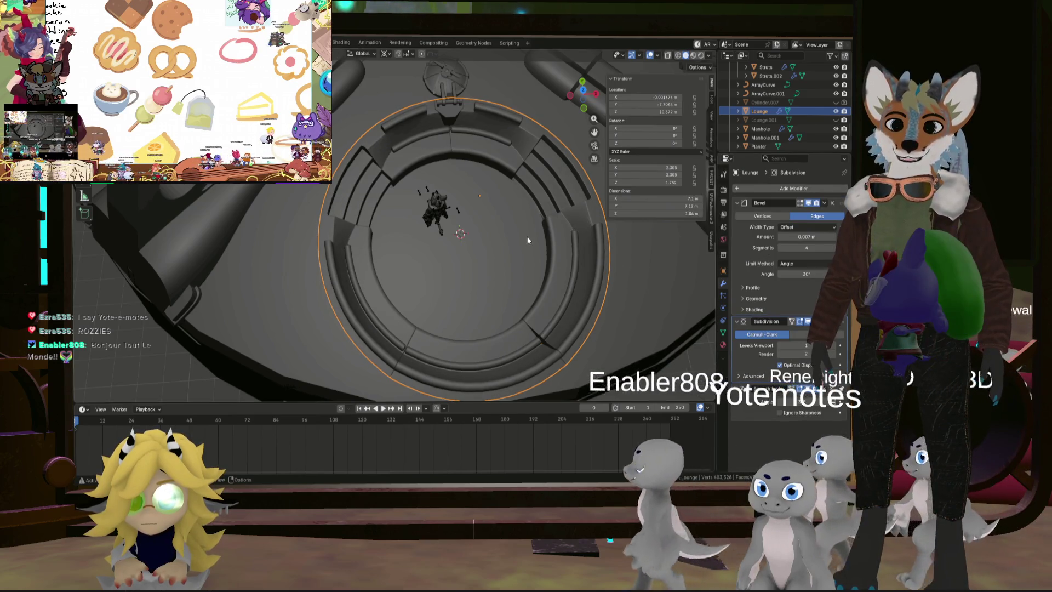
{"action": "mouse_move", "coordinate": [569, 271]}
{"action": "middle_mouse_down"}
{"action": "mouse_move", "coordinate": [603, 220]}
{"action": "mouse_move", "coordinate": [551, 246]}
{"action": "middle_mouse_up"}
Step: Orbit and zoom around the ring to inspect the smoothing at the seat seams
{"action": "scroll", "coordinate": [666, 300], "scroll_direction": "up", "scroll_amount": 6}
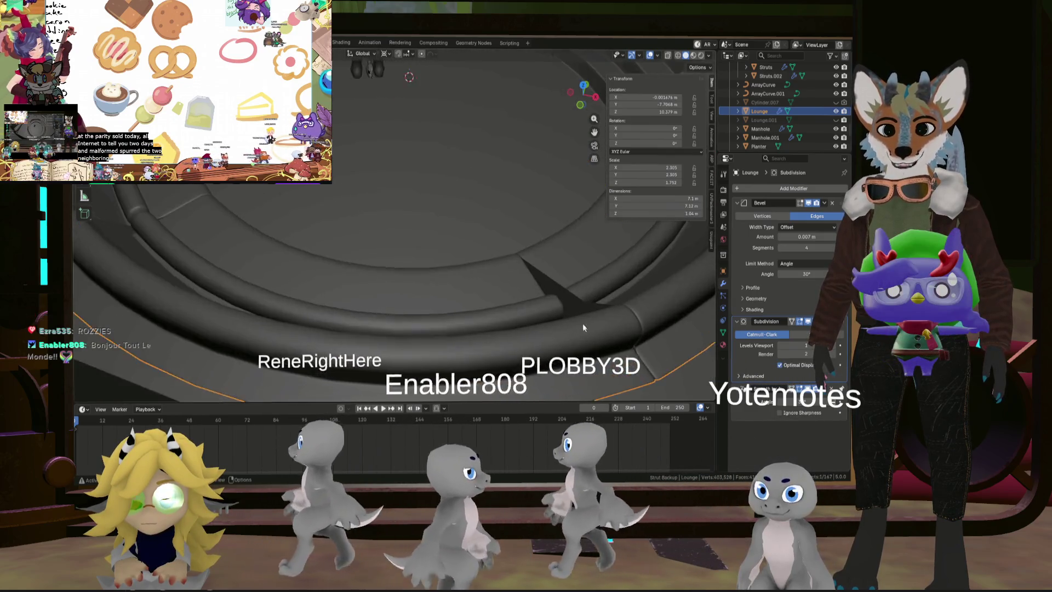
{"action": "mouse_move", "coordinate": [666, 304]}
{"action": "middle_mouse_down"}
{"action": "mouse_move", "coordinate": [674, 285]}
{"action": "mouse_move", "coordinate": [103, 240]}
{"action": "mouse_move", "coordinate": [685, 257]}
{"action": "mouse_move", "coordinate": [642, 269]}
{"action": "mouse_move", "coordinate": [654, 287]}
{"action": "middle_mouse_up"}
{"action": "scroll", "coordinate": [661, 335], "scroll_direction": "up", "scroll_amount": 4}
{"action": "mouse_move", "coordinate": [662, 340]}
{"action": "middle_mouse_down"}
{"action": "mouse_move", "coordinate": [684, 317]}
{"action": "mouse_move", "coordinate": [109, 284]}
{"action": "mouse_move", "coordinate": [210, 296]}
{"action": "mouse_move", "coordinate": [241, 316]}
{"action": "mouse_move", "coordinate": [253, 341]}
{"action": "mouse_move", "coordinate": [403, 248]}
{"action": "mouse_move", "coordinate": [324, 272]}
{"action": "mouse_move", "coordinate": [167, 215]}
{"action": "mouse_move", "coordinate": [213, 225]}
{"action": "mouse_move", "coordinate": [186, 216]}
{"action": "mouse_move", "coordinate": [339, 312]}
{"action": "mouse_move", "coordinate": [317, 280]}
{"action": "mouse_move", "coordinate": [305, 286]}
{"action": "mouse_move", "coordinate": [331, 315]}
{"action": "mouse_move", "coordinate": [277, 284]}
{"action": "mouse_move", "coordinate": [388, 308]}
{"action": "mouse_move", "coordinate": [298, 301]}
{"action": "mouse_move", "coordinate": [258, 329]}
{"action": "mouse_move", "coordinate": [286, 291]}
{"action": "middle_mouse_up"}
{"action": "scroll", "coordinate": [383, 244], "scroll_direction": "down", "scroll_amount": 3}
{"action": "scroll", "coordinate": [285, 291], "scroll_direction": "down", "scroll_amount": 5}
{"action": "mouse_move", "coordinate": [516, 338]}
{"action": "middle_mouse_down"}
{"action": "mouse_move", "coordinate": [413, 235]}
{"action": "mouse_move", "coordinate": [437, 251]}
{"action": "mouse_move", "coordinate": [315, 228]}
{"action": "mouse_move", "coordinate": [372, 252]}
{"action": "mouse_move", "coordinate": [545, 269]}
{"action": "mouse_move", "coordinate": [374, 373]}
{"action": "mouse_move", "coordinate": [377, 340]}
{"action": "mouse_move", "coordinate": [401, 313]}
{"action": "mouse_move", "coordinate": [462, 299]}
{"action": "middle_mouse_up"}
{"action": "scroll", "coordinate": [436, 251], "scroll_direction": "up", "scroll_amount": 6}
{"action": "scroll", "coordinate": [399, 242], "scroll_direction": "down", "scroll_amount": 3}
{"action": "scroll", "coordinate": [393, 256], "scroll_direction": "down", "scroll_amount": 4}
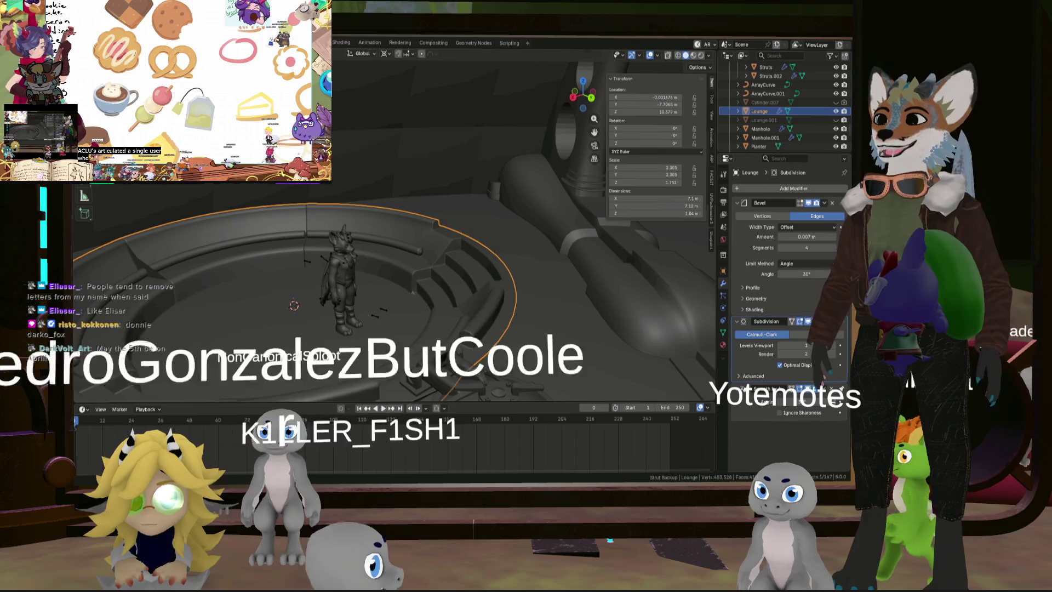
Step: Delete the Subdivision modifier from the Lounge ring and inspect the wall up close
{"action": "key", "text": "ctrl+x"}
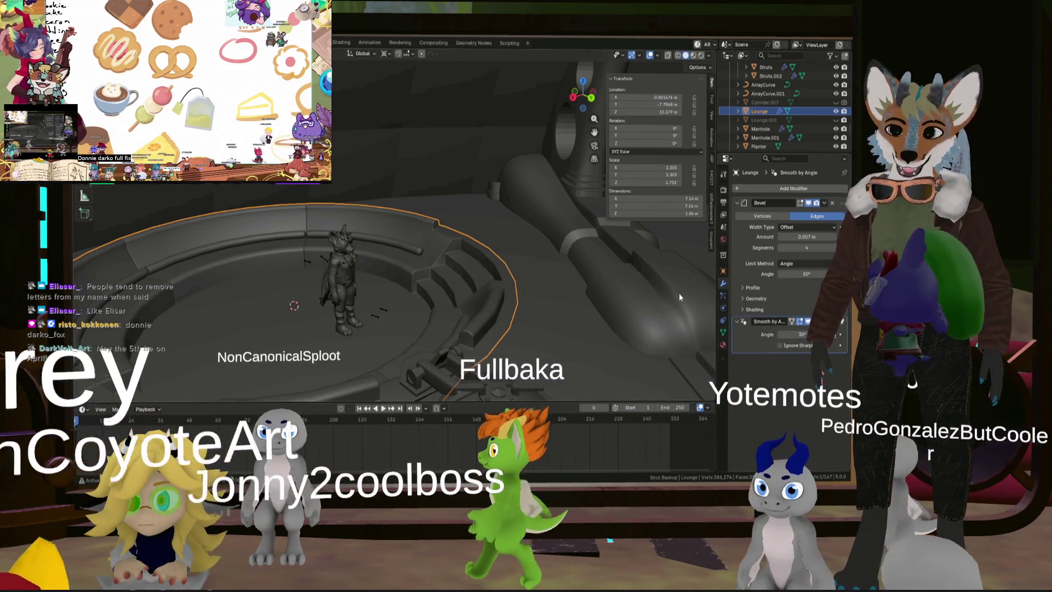
{"action": "scroll", "coordinate": [380, 268], "scroll_direction": "up", "scroll_amount": 2}
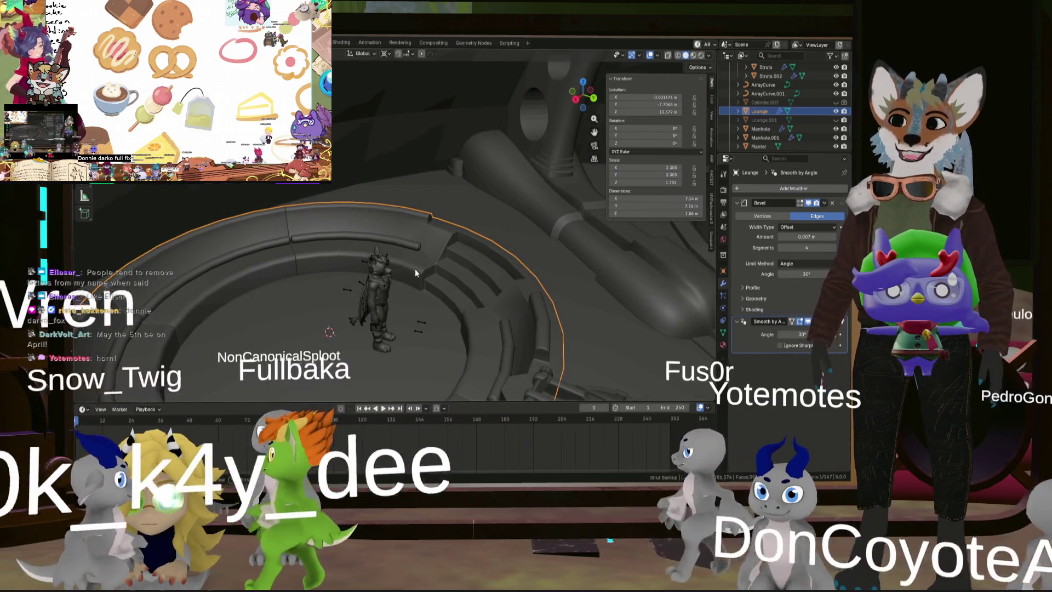
{"action": "mouse_move", "coordinate": [420, 267]}
{"action": "middle_mouse_down"}
{"action": "mouse_move", "coordinate": [416, 280]}
{"action": "mouse_move", "coordinate": [495, 288]}
{"action": "middle_mouse_up"}
{"action": "scroll", "coordinate": [403, 254], "scroll_direction": "up", "scroll_amount": 4}
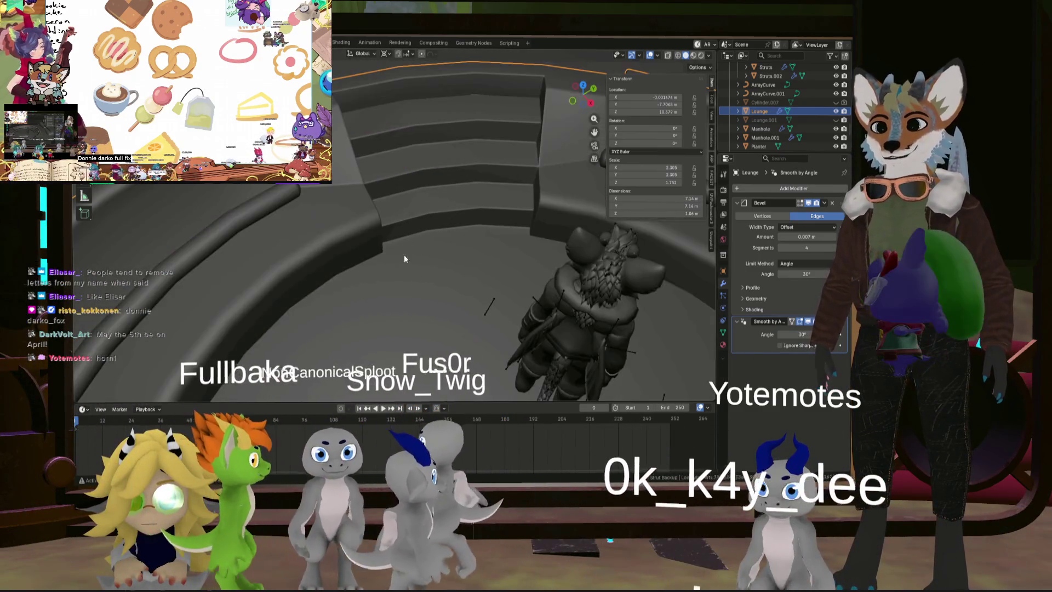
{"action": "middle_click_drag", "start_coordinate": [403, 254], "coordinate": [429, 261]}
{"action": "scroll", "coordinate": [406, 242], "scroll_direction": "up", "scroll_amount": 5}
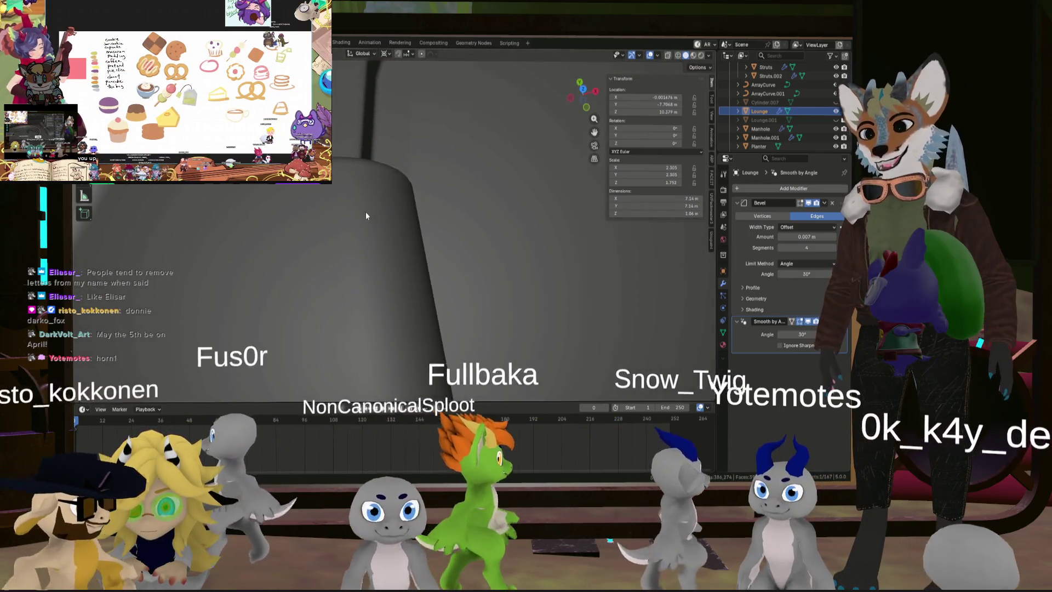
{"action": "scroll", "coordinate": [531, 235], "scroll_direction": "down", "scroll_amount": 6}
Step: Look over the wall and rail, then put the ring into Edit Mode
{"action": "mouse_move", "coordinate": [525, 241]}
{"action": "middle_mouse_down"}
{"action": "mouse_move", "coordinate": [474, 228]}
{"action": "mouse_move", "coordinate": [559, 203]}
{"action": "mouse_move", "coordinate": [459, 287]}
{"action": "mouse_move", "coordinate": [371, 258]}
{"action": "mouse_move", "coordinate": [389, 256]}
{"action": "mouse_move", "coordinate": [305, 254]}
{"action": "mouse_move", "coordinate": [446, 237]}
{"action": "mouse_move", "coordinate": [293, 221]}
{"action": "mouse_move", "coordinate": [347, 216]}
{"action": "mouse_move", "coordinate": [228, 254]}
{"action": "mouse_move", "coordinate": [252, 267]}
{"action": "mouse_move", "coordinate": [301, 254]}
{"action": "mouse_move", "coordinate": [222, 225]}
{"action": "mouse_move", "coordinate": [404, 235]}
{"action": "mouse_move", "coordinate": [369, 305]}
{"action": "mouse_move", "coordinate": [432, 263]}
{"action": "mouse_move", "coordinate": [492, 263]}
{"action": "mouse_move", "coordinate": [373, 97]}
{"action": "mouse_move", "coordinate": [284, 207]}
{"action": "mouse_move", "coordinate": [257, 201]}
{"action": "mouse_move", "coordinate": [342, 199]}
{"action": "mouse_move", "coordinate": [310, 195]}
{"action": "mouse_move", "coordinate": [388, 214]}
{"action": "mouse_move", "coordinate": [362, 203]}
{"action": "mouse_move", "coordinate": [436, 246]}
{"action": "mouse_move", "coordinate": [410, 224]}
{"action": "middle_mouse_up"}
{"action": "scroll", "coordinate": [398, 264], "scroll_direction": "down", "scroll_amount": 5}
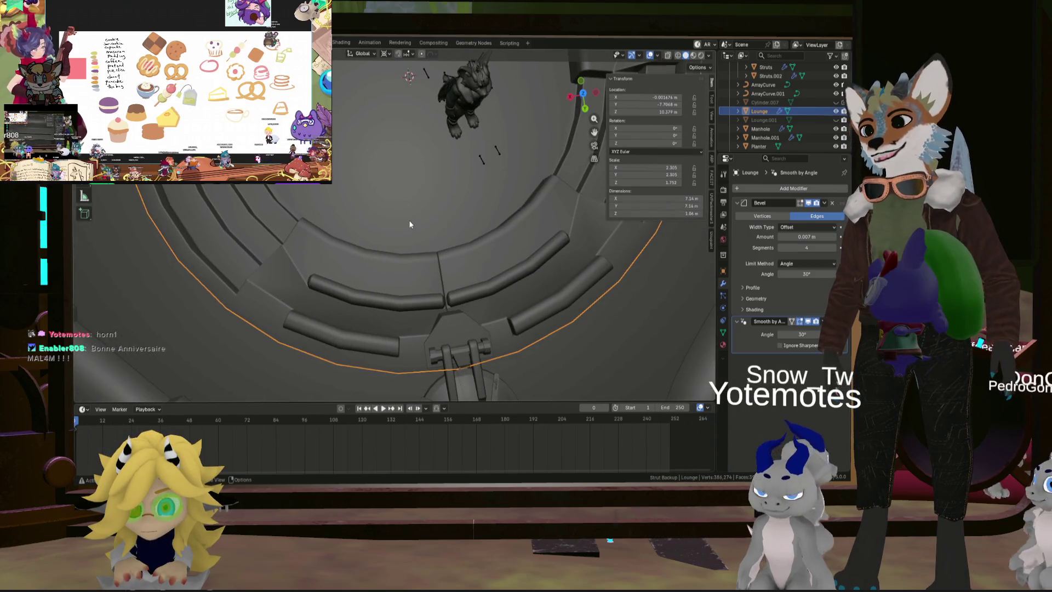
{"action": "scroll", "coordinate": [454, 288], "scroll_direction": "up", "scroll_amount": 5}
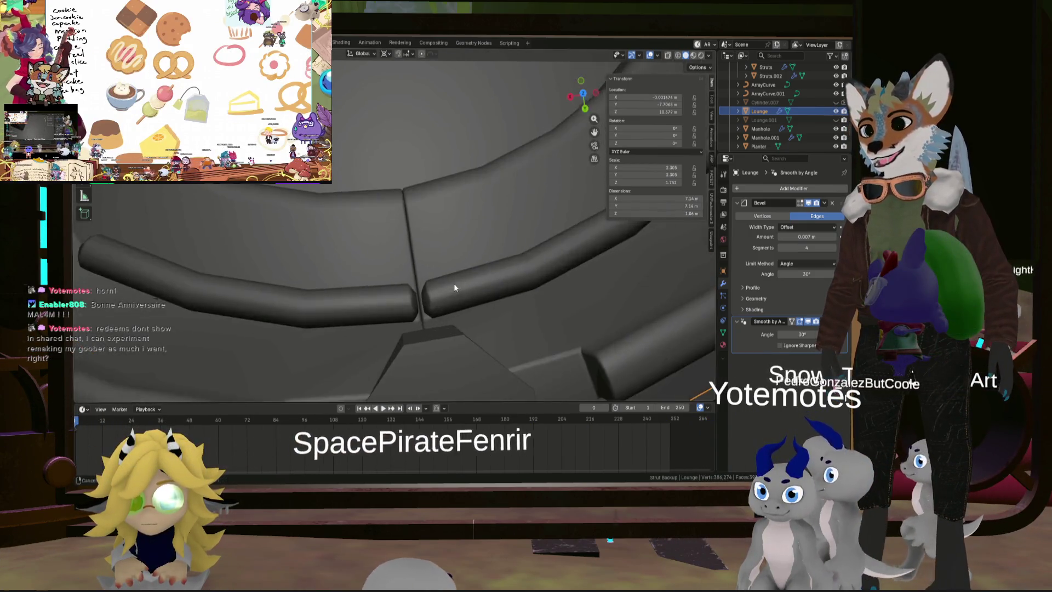
{"action": "scroll", "coordinate": [454, 286], "scroll_direction": "down", "scroll_amount": 5}
{"action": "key", "text": "Tab"}
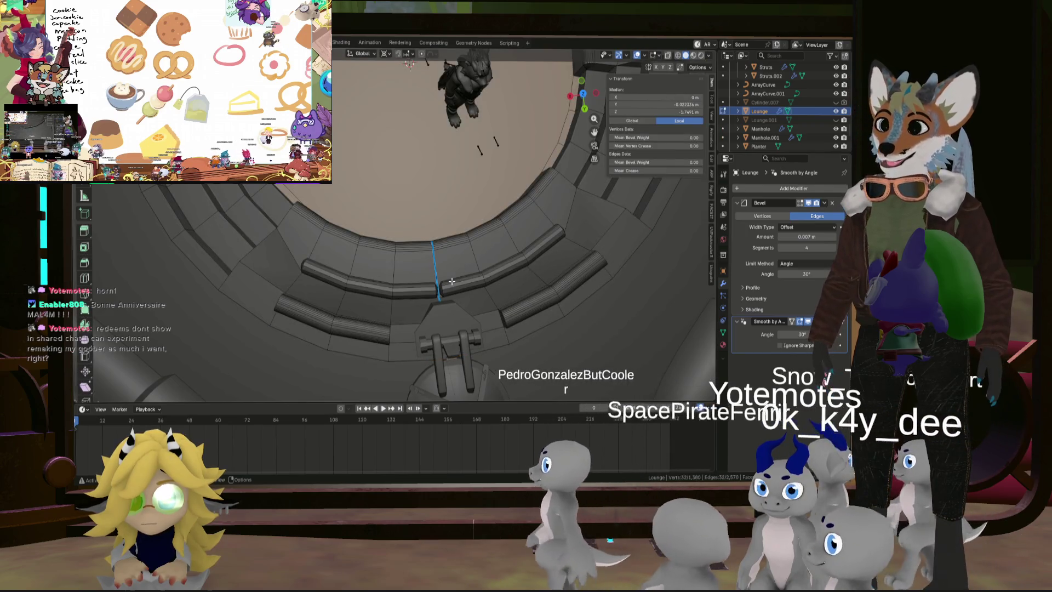
Step: Add a Catmull-Clark Subdivision Surface modifier ahead of the Bevel and orbit to check the smoothing
{"action": "scroll", "coordinate": [490, 234], "scroll_direction": "down", "scroll_amount": 5}
{"action": "middle_click_drag", "start_coordinate": [490, 234], "coordinate": [651, 235]}
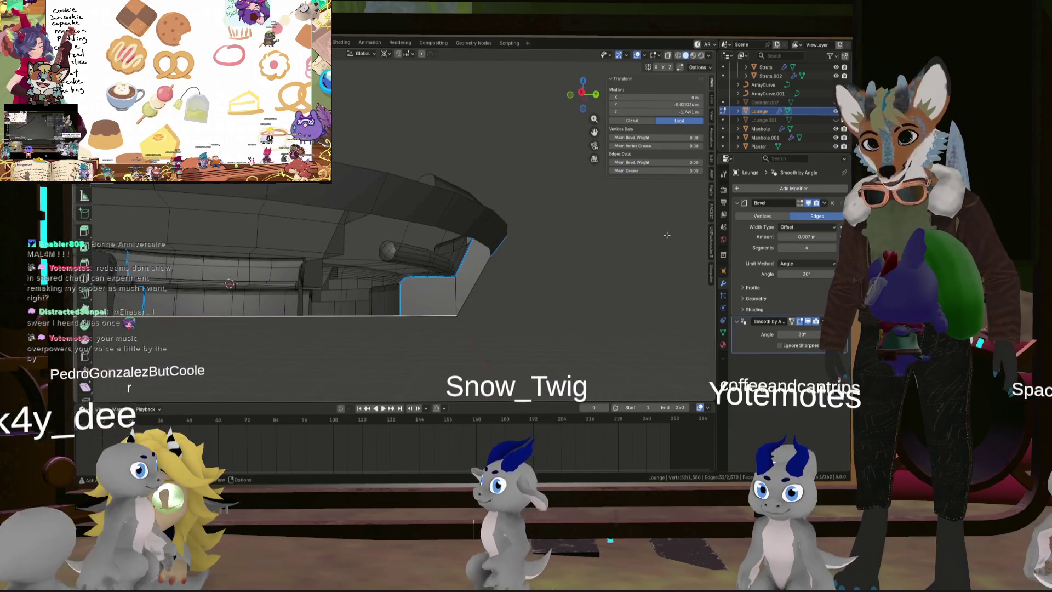
{"action": "left_click", "coordinate": [800, 189]}
{"action": "mouse_move", "coordinate": [800, 191]}
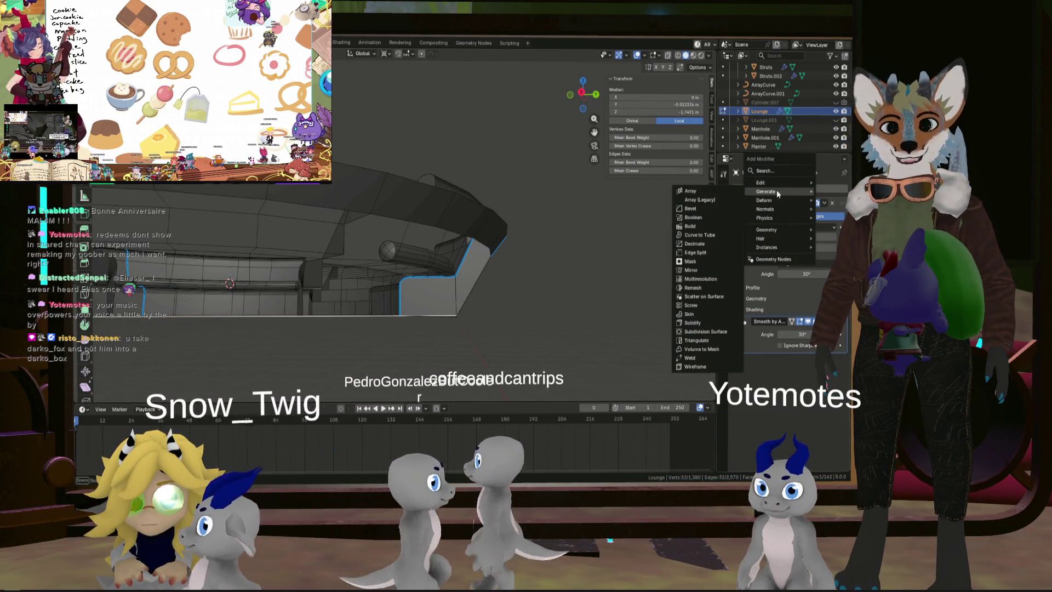
{"action": "left_click", "coordinate": [706, 331]}
{"action": "mouse_move", "coordinate": [411, 267]}
{"action": "middle_mouse_down"}
{"action": "mouse_move", "coordinate": [511, 317]}
{"action": "mouse_move", "coordinate": [514, 303]}
{"action": "middle_mouse_up"}
{"action": "scroll", "coordinate": [514, 303], "scroll_direction": "down", "scroll_amount": 4}
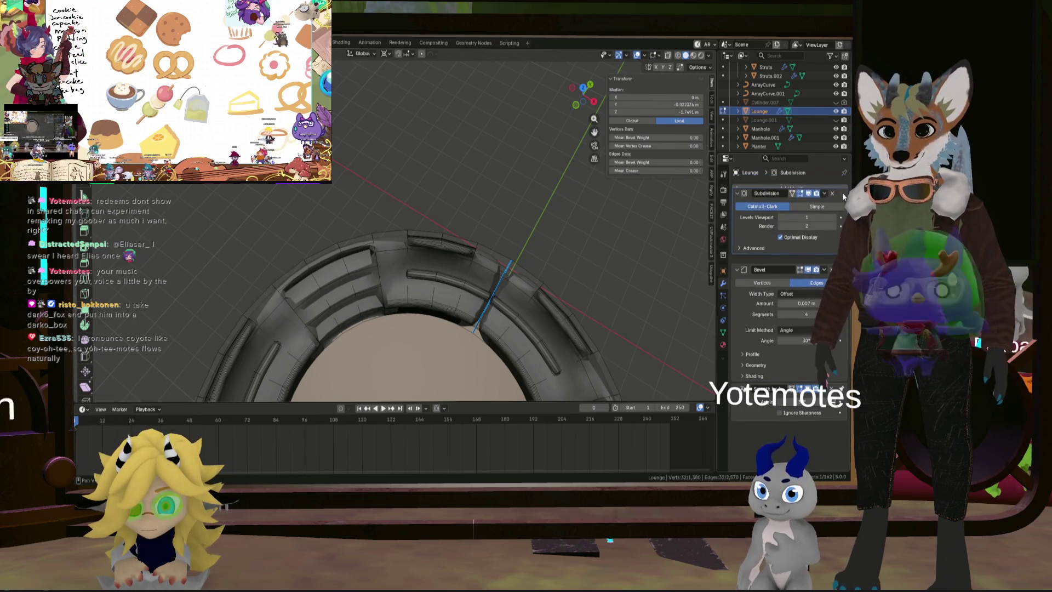
{"action": "middle_click_drag", "start_coordinate": [513, 256], "coordinate": [505, 252]}
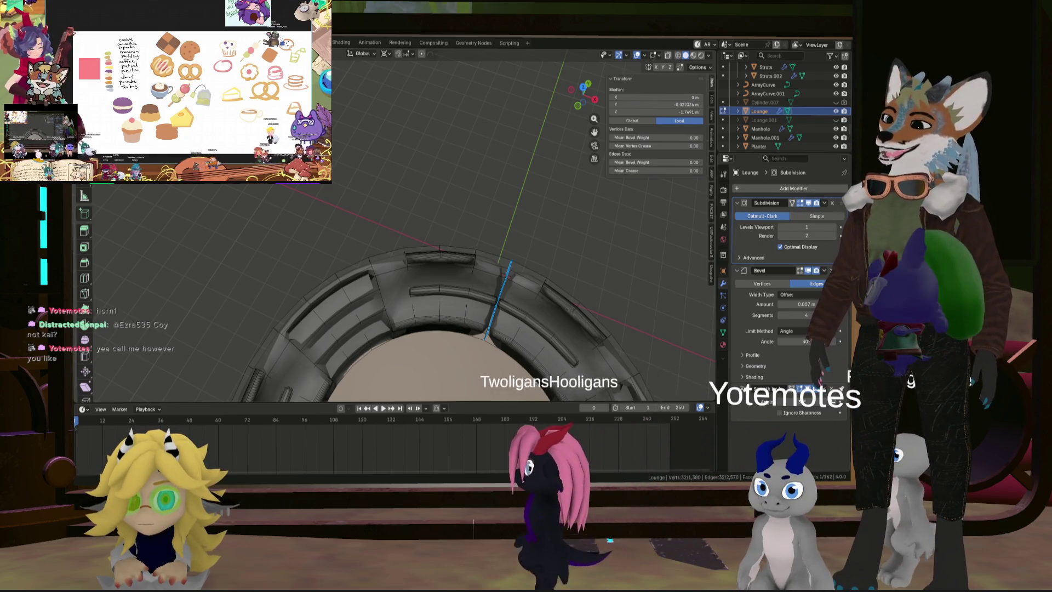
{"action": "middle_click_drag", "start_coordinate": [378, 274], "coordinate": [408, 267]}
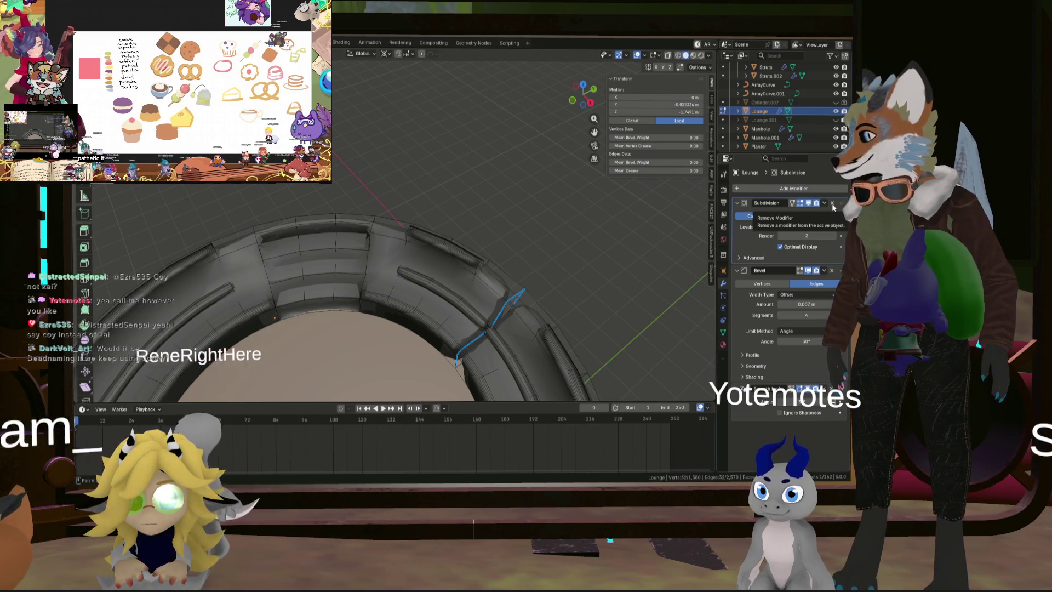
Step: Remove the Subdivision modifier again and return the Lounge to Object Mode
{"action": "left_click", "coordinate": [832, 203]}
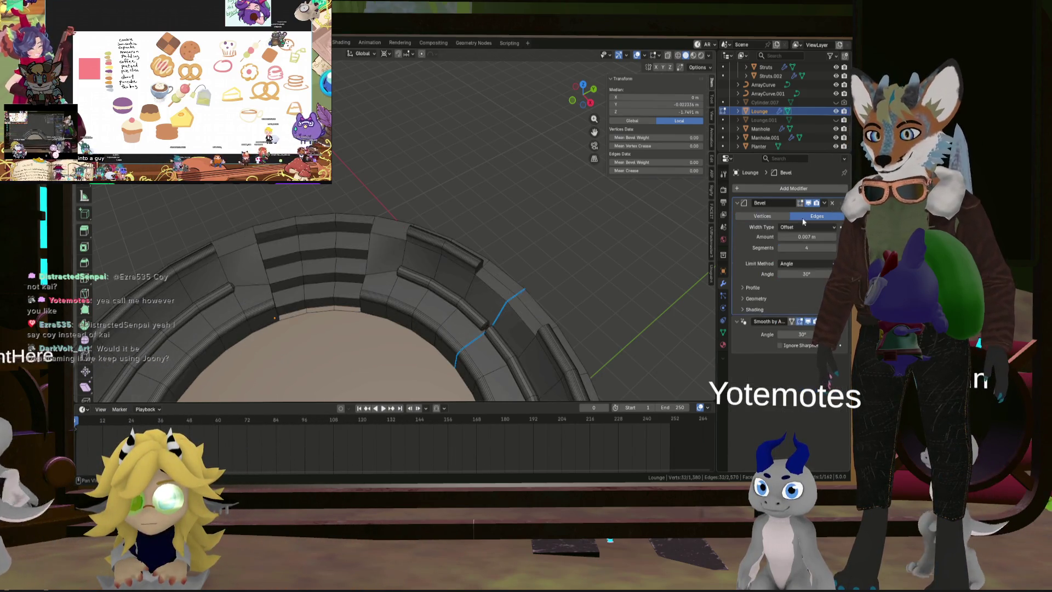
{"action": "scroll", "coordinate": [548, 247], "scroll_direction": "down", "scroll_amount": 3}
{"action": "middle_click_drag", "start_coordinate": [548, 247], "coordinate": [577, 280]}
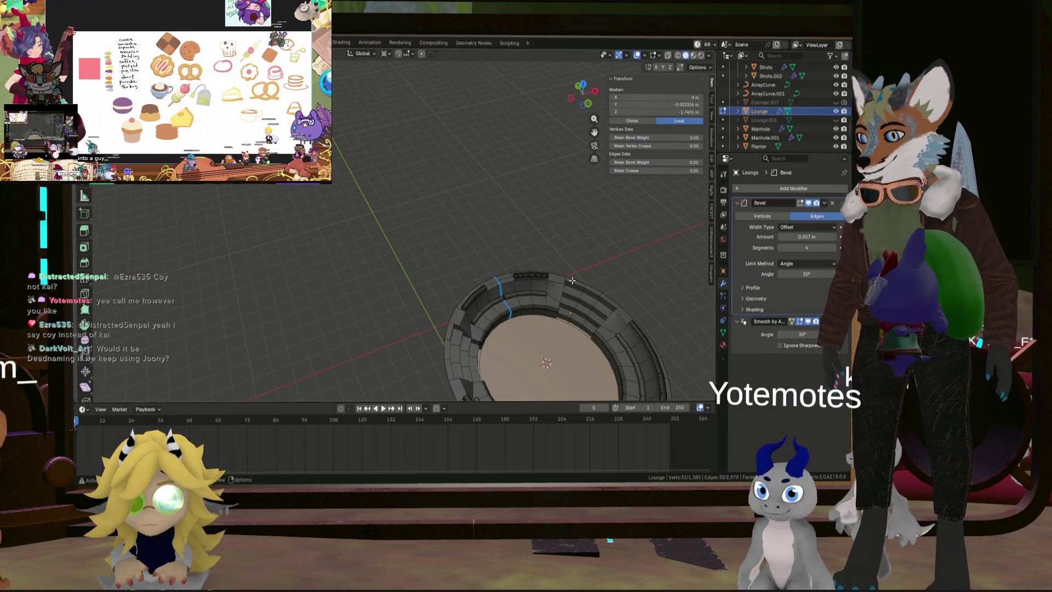
{"action": "key", "text": "Tab"}
{"action": "scroll", "coordinate": [594, 291], "scroll_direction": "up", "scroll_amount": 5}
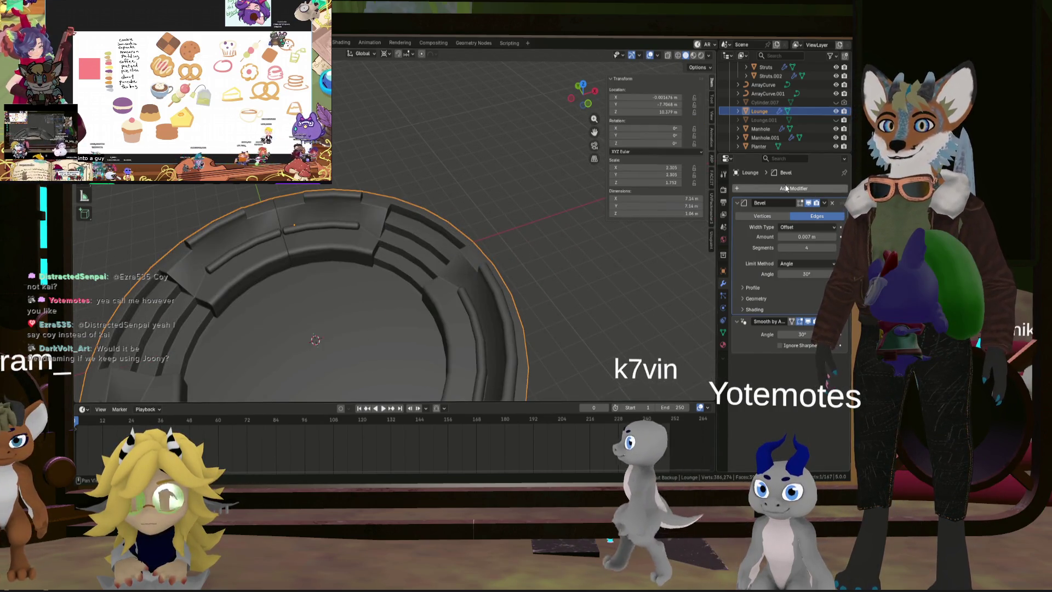
Step: Add a Subdivision Surface modifier after the Bevel and view the steps up close
{"action": "left_click", "coordinate": [786, 188]}
{"action": "mouse_move", "coordinate": [749, 184]}
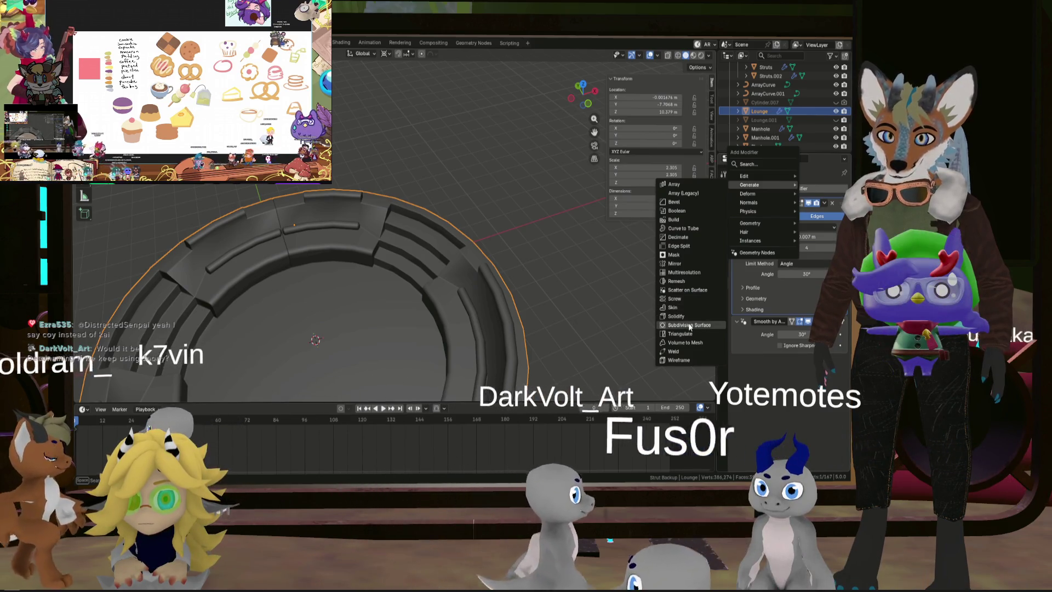
{"action": "left_click", "coordinate": [689, 325]}
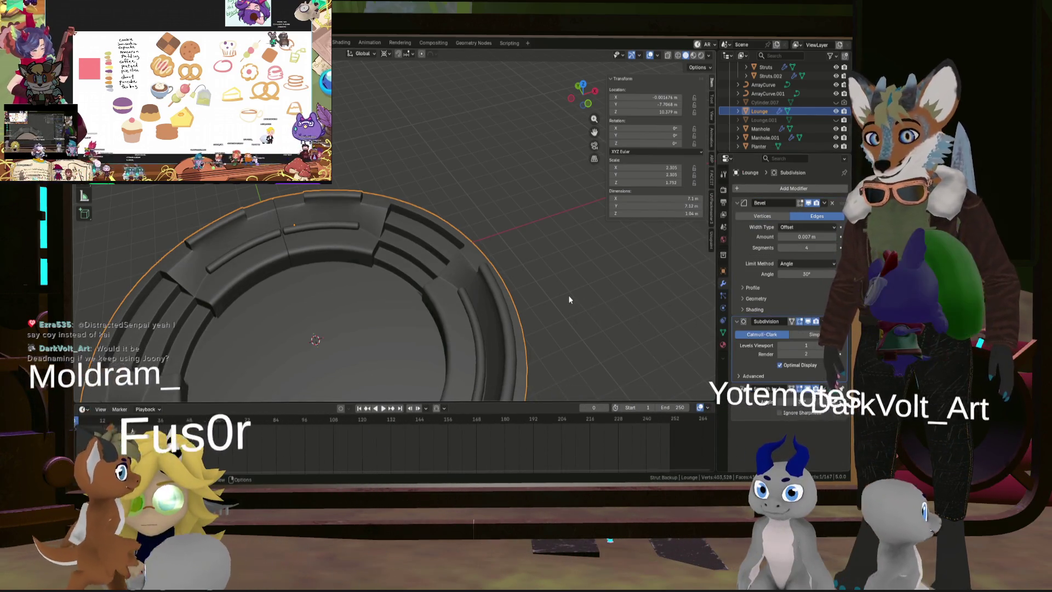
{"action": "mouse_move", "coordinate": [542, 282]}
{"action": "middle_mouse_down"}
{"action": "mouse_move", "coordinate": [443, 308]}
{"action": "mouse_move", "coordinate": [656, 287]}
{"action": "mouse_move", "coordinate": [578, 279]}
{"action": "mouse_move", "coordinate": [662, 261]}
{"action": "middle_mouse_up"}
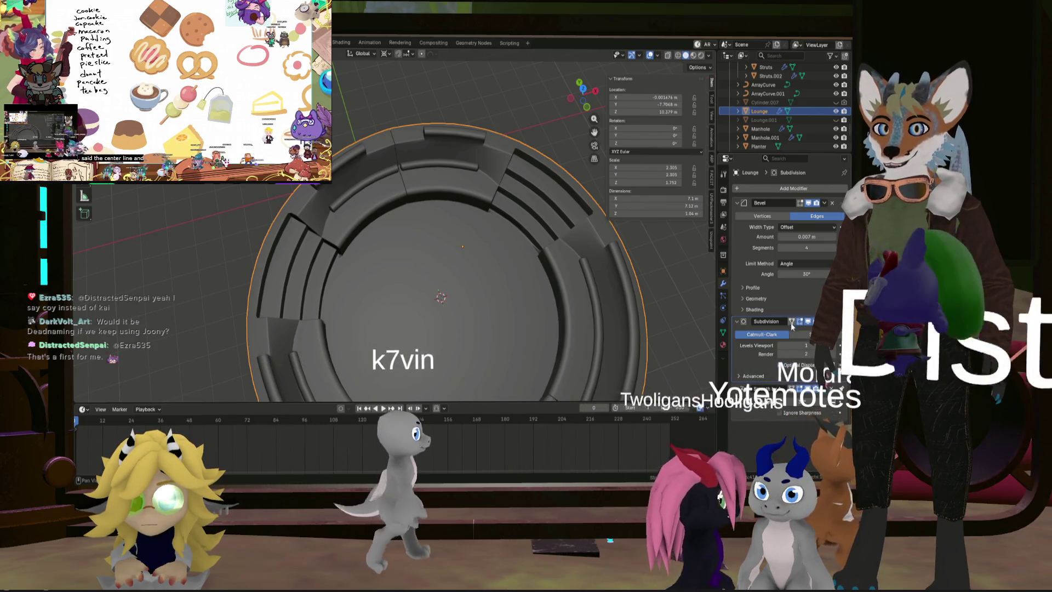
{"action": "scroll", "coordinate": [579, 242], "scroll_direction": "up", "scroll_amount": 5}
{"action": "mouse_move", "coordinate": [578, 242]}
{"action": "middle_mouse_down"}
{"action": "mouse_move", "coordinate": [593, 268]}
{"action": "mouse_move", "coordinate": [640, 249]}
{"action": "mouse_move", "coordinate": [614, 276]}
{"action": "mouse_move", "coordinate": [490, 261]}
{"action": "mouse_move", "coordinate": [545, 303]}
{"action": "middle_mouse_up"}
{"action": "scroll", "coordinate": [609, 275], "scroll_direction": "down", "scroll_amount": 5}
Step: In Edit Mode, turn off the on-cage display and raise Levels Viewport to 2, then 4
{"action": "key", "text": "Tab"}
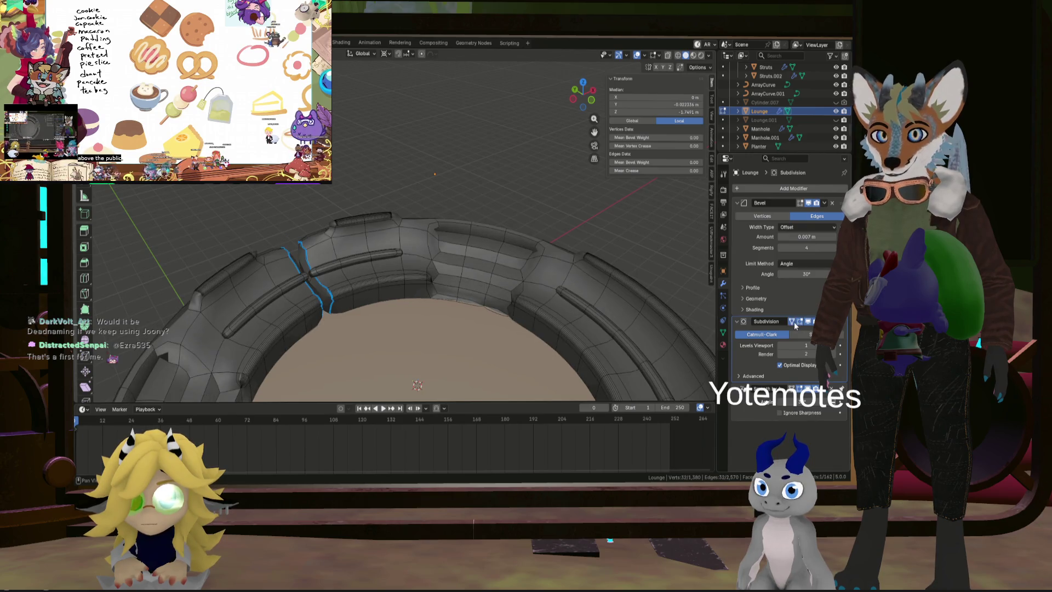
{"action": "mouse_move", "coordinate": [612, 302]}
{"action": "middle_mouse_down"}
{"action": "mouse_move", "coordinate": [538, 293]}
{"action": "mouse_move", "coordinate": [500, 272]}
{"action": "mouse_move", "coordinate": [470, 282]}
{"action": "mouse_move", "coordinate": [495, 295]}
{"action": "mouse_move", "coordinate": [466, 286]}
{"action": "mouse_move", "coordinate": [500, 281]}
{"action": "middle_mouse_up"}
{"action": "scroll", "coordinate": [501, 273], "scroll_direction": "down", "scroll_amount": 3}
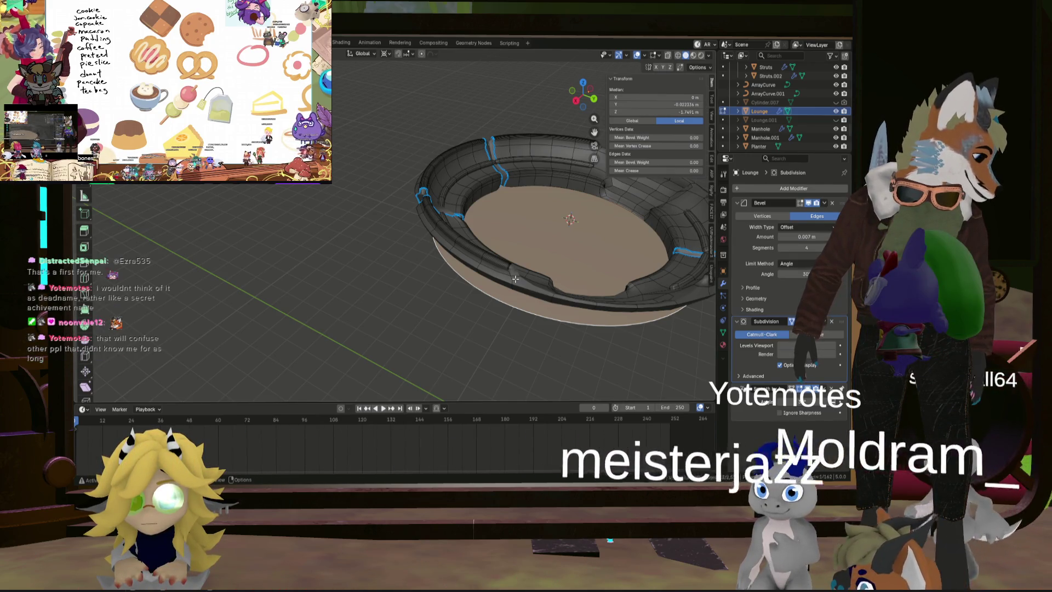
{"action": "mouse_move", "coordinate": [516, 279]}
{"action": "middle_mouse_down"}
{"action": "mouse_move", "coordinate": [560, 295]}
{"action": "mouse_move", "coordinate": [505, 214]}
{"action": "mouse_move", "coordinate": [466, 241]}
{"action": "mouse_move", "coordinate": [535, 274]}
{"action": "mouse_move", "coordinate": [459, 244]}
{"action": "mouse_move", "coordinate": [469, 230]}
{"action": "middle_mouse_up"}
{"action": "scroll", "coordinate": [468, 230], "scroll_direction": "down", "scroll_amount": 5}
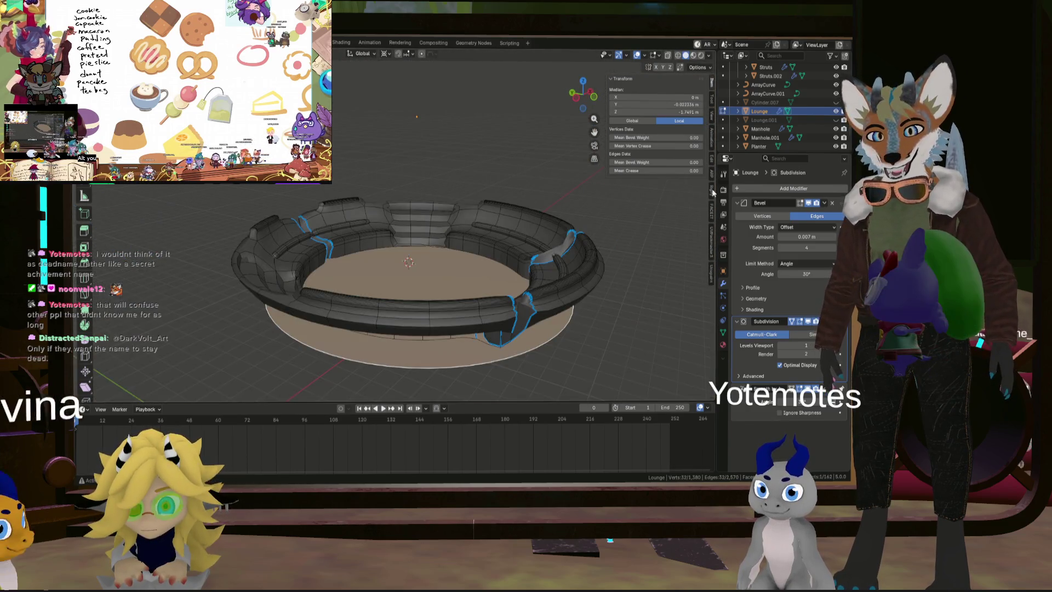
{"action": "left_click", "coordinate": [795, 322]}
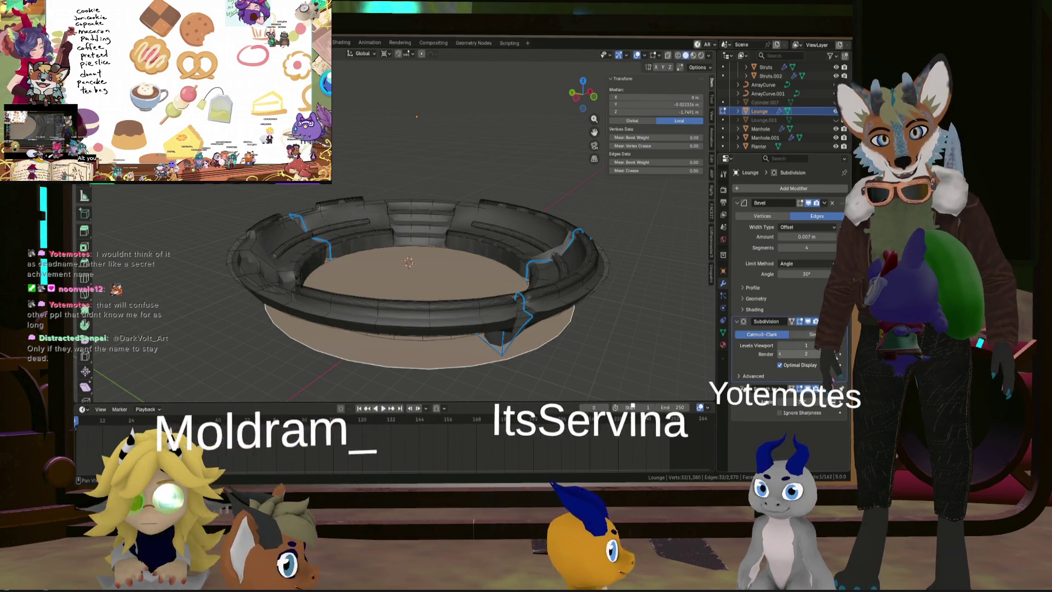
{"action": "left_click", "coordinate": [816, 346]}
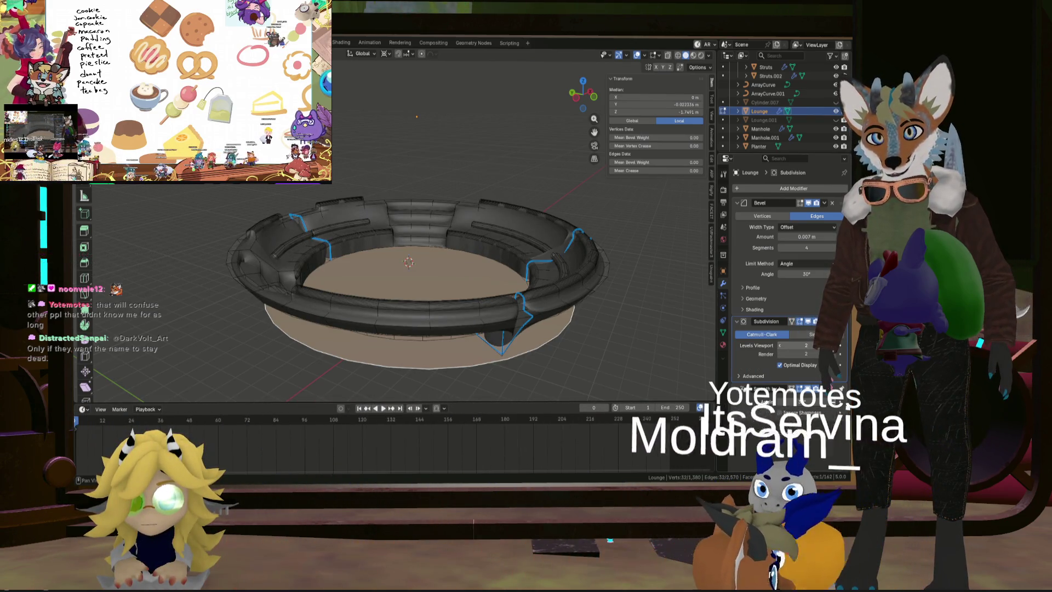
{"action": "left_click_drag", "start_coordinate": [784, 346], "coordinate": [784, 346]}
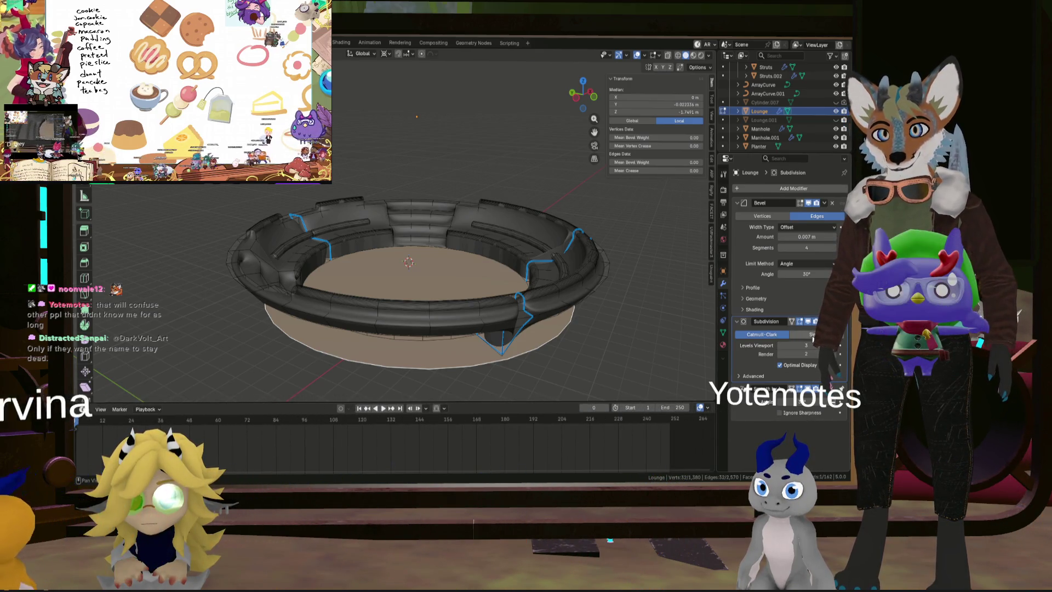
{"action": "scroll", "coordinate": [601, 285], "scroll_direction": "up", "scroll_amount": 3}
{"action": "mouse_move", "coordinate": [601, 285]}
{"action": "middle_mouse_down"}
{"action": "mouse_move", "coordinate": [600, 307]}
{"action": "mouse_move", "coordinate": [517, 244]}
{"action": "mouse_move", "coordinate": [545, 241]}
{"action": "mouse_move", "coordinate": [520, 221]}
{"action": "mouse_move", "coordinate": [576, 206]}
{"action": "mouse_move", "coordinate": [519, 264]}
{"action": "mouse_move", "coordinate": [598, 261]}
{"action": "mouse_move", "coordinate": [495, 279]}
{"action": "mouse_move", "coordinate": [548, 275]}
{"action": "mouse_move", "coordinate": [459, 211]}
{"action": "mouse_move", "coordinate": [436, 235]}
{"action": "mouse_move", "coordinate": [454, 252]}
{"action": "middle_mouse_up"}
Step: Return to Object Mode and delete the Subdivision modifier, keeping Bevel and Smooth by Angle
{"action": "key", "text": "Tab"}
{"action": "scroll", "coordinate": [604, 288], "scroll_direction": "up", "scroll_amount": 4}
{"action": "scroll", "coordinate": [547, 230], "scroll_direction": "down", "scroll_amount": 6}
{"action": "scroll", "coordinate": [496, 226], "scroll_direction": "up", "scroll_amount": 3}
{"action": "scroll", "coordinate": [453, 251], "scroll_direction": "up", "scroll_amount": 2}
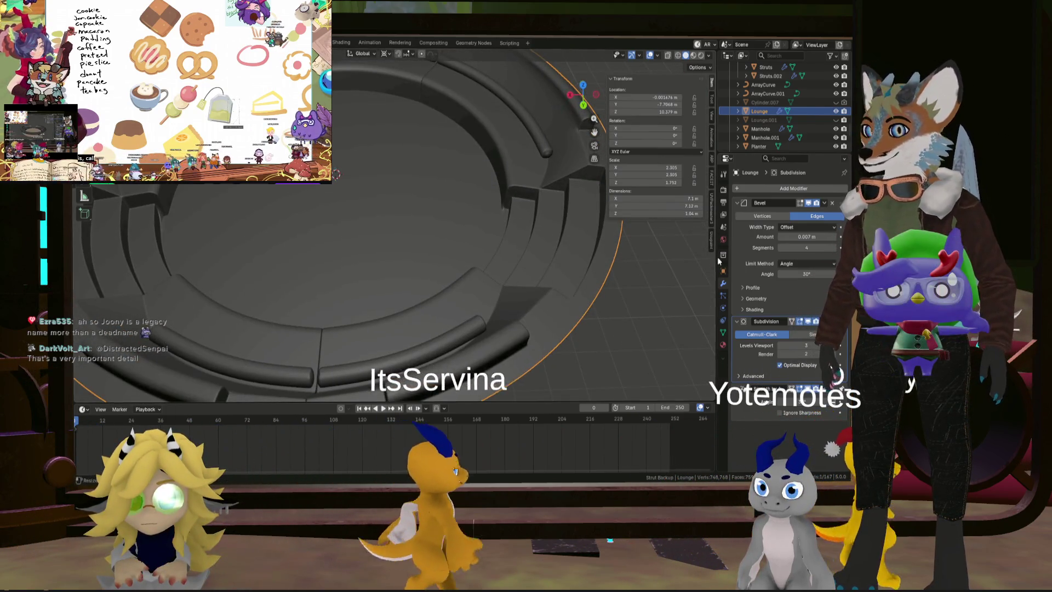
{"action": "left_click", "coordinate": [832, 321]}
{"action": "scroll", "coordinate": [672, 291], "scroll_direction": "down", "scroll_amount": 4}
{"action": "mouse_move", "coordinate": [672, 292]}
{"action": "middle_mouse_down"}
{"action": "mouse_move", "coordinate": [678, 336]}
{"action": "mouse_move", "coordinate": [583, 286]}
{"action": "middle_mouse_up"}
{"action": "scroll", "coordinate": [628, 291], "scroll_direction": "up", "scroll_amount": 3}
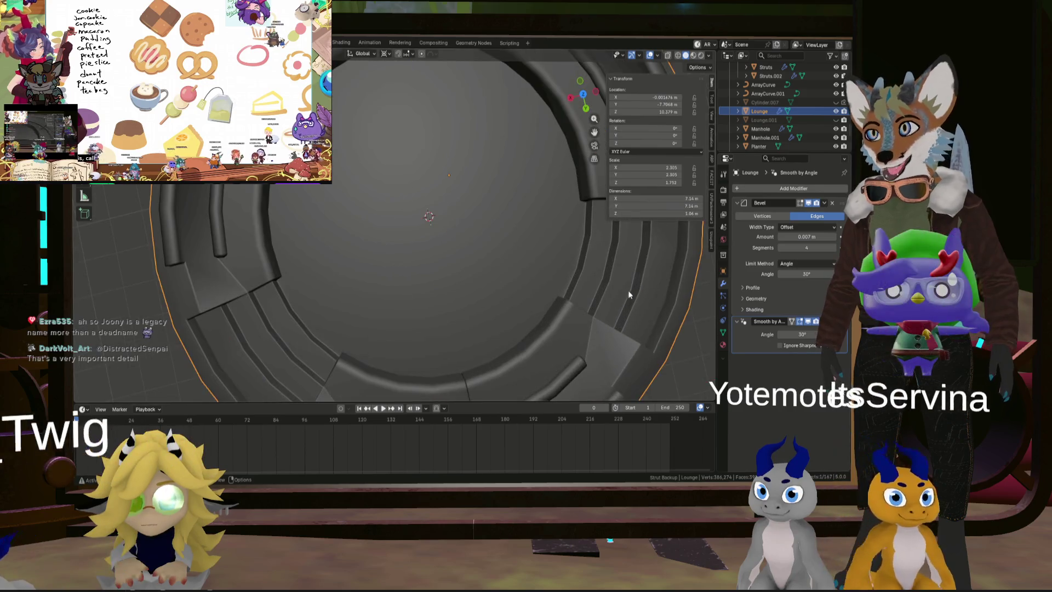
{"action": "scroll", "coordinate": [617, 333], "scroll_direction": "down", "scroll_amount": 4}
{"action": "scroll", "coordinate": [617, 333], "scroll_direction": "up", "scroll_amount": 3}
{"action": "mouse_move", "coordinate": [618, 333]}
{"action": "middle_mouse_down"}
{"action": "mouse_move", "coordinate": [645, 323]}
{"action": "mouse_move", "coordinate": [531, 350]}
{"action": "mouse_move", "coordinate": [609, 346]}
{"action": "mouse_move", "coordinate": [599, 246]}
{"action": "mouse_move", "coordinate": [564, 343]}
{"action": "middle_mouse_up"}
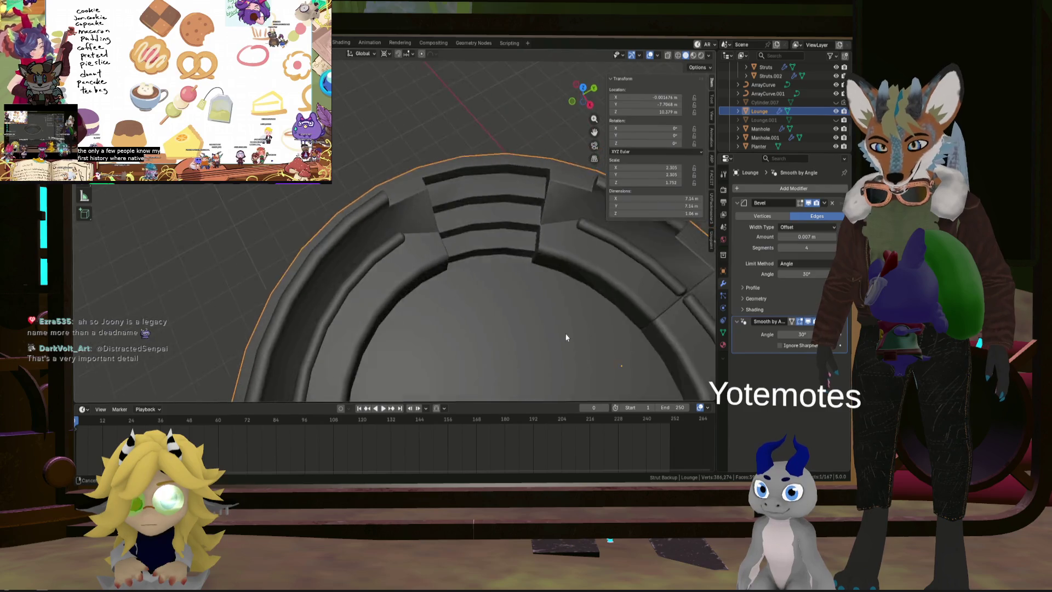
Step: Inspect the Lounge benches from several angles, then enter Edit Mode looking along the bench edges
{"action": "scroll", "coordinate": [564, 335], "scroll_direction": "down", "scroll_amount": 2}
{"action": "scroll", "coordinate": [541, 310], "scroll_direction": "up", "scroll_amount": 5}
{"action": "mouse_move", "coordinate": [536, 282]}
{"action": "middle_mouse_down"}
{"action": "mouse_move", "coordinate": [541, 319]}
{"action": "mouse_move", "coordinate": [607, 280]}
{"action": "mouse_move", "coordinate": [593, 284]}
{"action": "middle_mouse_up"}
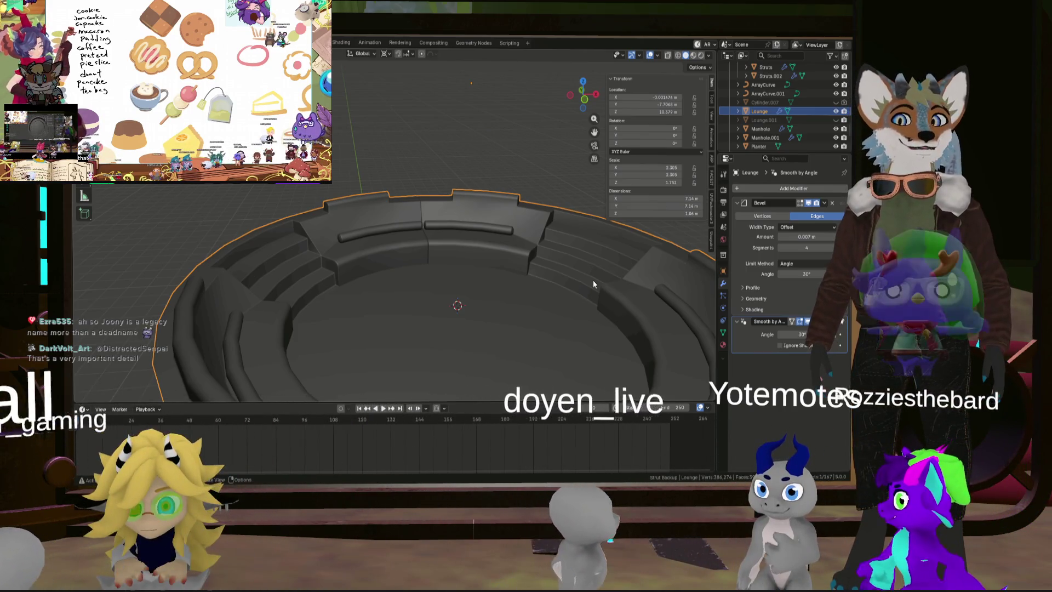
{"action": "mouse_move", "coordinate": [593, 280]}
{"action": "middle_mouse_down"}
{"action": "mouse_move", "coordinate": [593, 304]}
{"action": "mouse_move", "coordinate": [405, 258]}
{"action": "mouse_move", "coordinate": [439, 300]}
{"action": "mouse_move", "coordinate": [468, 292]}
{"action": "middle_mouse_up"}
{"action": "mouse_move", "coordinate": [422, 239]}
{"action": "middle_mouse_down"}
{"action": "mouse_move", "coordinate": [367, 293]}
{"action": "mouse_move", "coordinate": [484, 300]}
{"action": "mouse_move", "coordinate": [373, 322]}
{"action": "mouse_move", "coordinate": [450, 275]}
{"action": "mouse_move", "coordinate": [501, 269]}
{"action": "mouse_move", "coordinate": [514, 272]}
{"action": "mouse_move", "coordinate": [500, 305]}
{"action": "middle_mouse_up"}
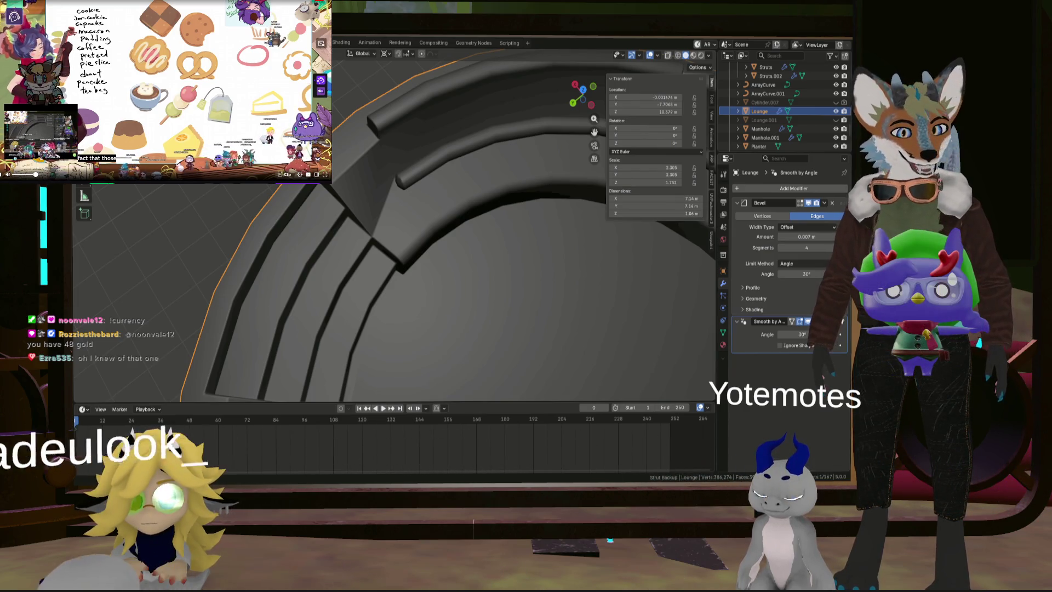
{"action": "mouse_move", "coordinate": [503, 317]}
{"action": "middle_mouse_down"}
{"action": "mouse_move", "coordinate": [481, 239]}
{"action": "mouse_move", "coordinate": [472, 265]}
{"action": "mouse_move", "coordinate": [538, 270]}
{"action": "mouse_move", "coordinate": [523, 306]}
{"action": "mouse_move", "coordinate": [459, 310]}
{"action": "mouse_move", "coordinate": [500, 299]}
{"action": "mouse_move", "coordinate": [421, 260]}
{"action": "middle_mouse_up"}
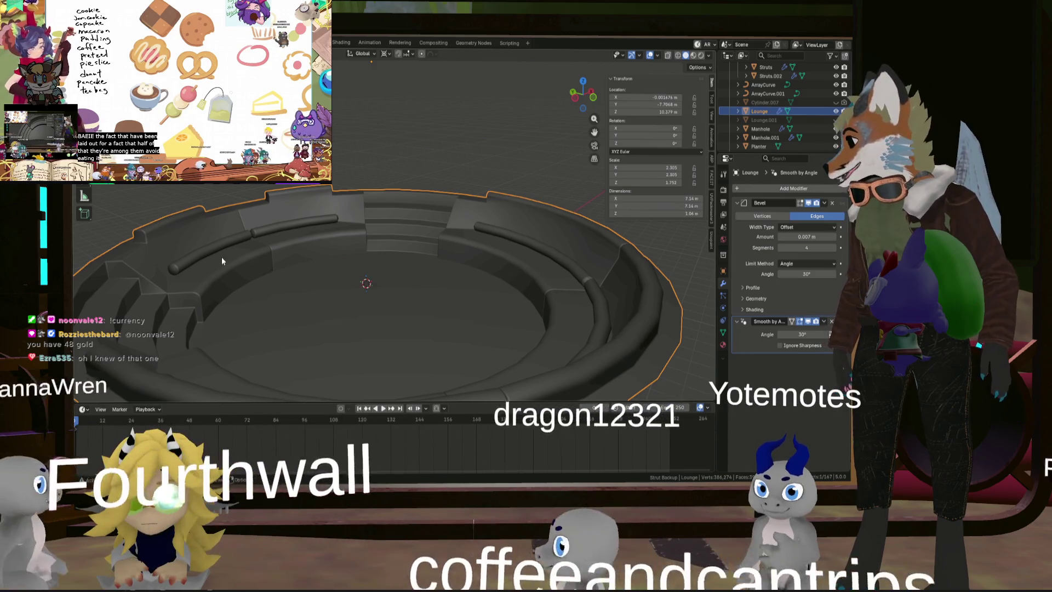
{"action": "scroll", "coordinate": [268, 256], "scroll_direction": "up", "scroll_amount": 3}
{"action": "middle_click_drag", "start_coordinate": [268, 255], "coordinate": [298, 254]}
{"action": "mouse_move", "coordinate": [425, 234]}
{"action": "middle_mouse_down"}
{"action": "mouse_move", "coordinate": [504, 243]}
{"action": "mouse_move", "coordinate": [440, 242]}
{"action": "middle_mouse_up"}
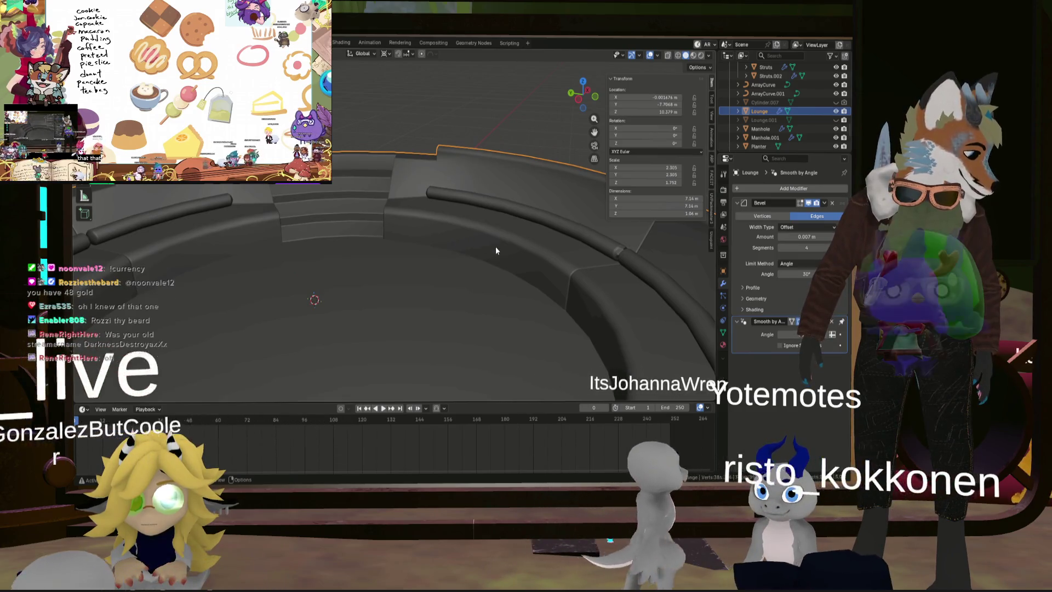
{"action": "key", "text": "Tab"}
{"action": "mouse_move", "coordinate": [536, 250]}
{"action": "middle_mouse_down"}
{"action": "mouse_move", "coordinate": [477, 260]}
{"action": "mouse_move", "coordinate": [512, 283]}
{"action": "mouse_move", "coordinate": [481, 282]}
{"action": "middle_mouse_up"}
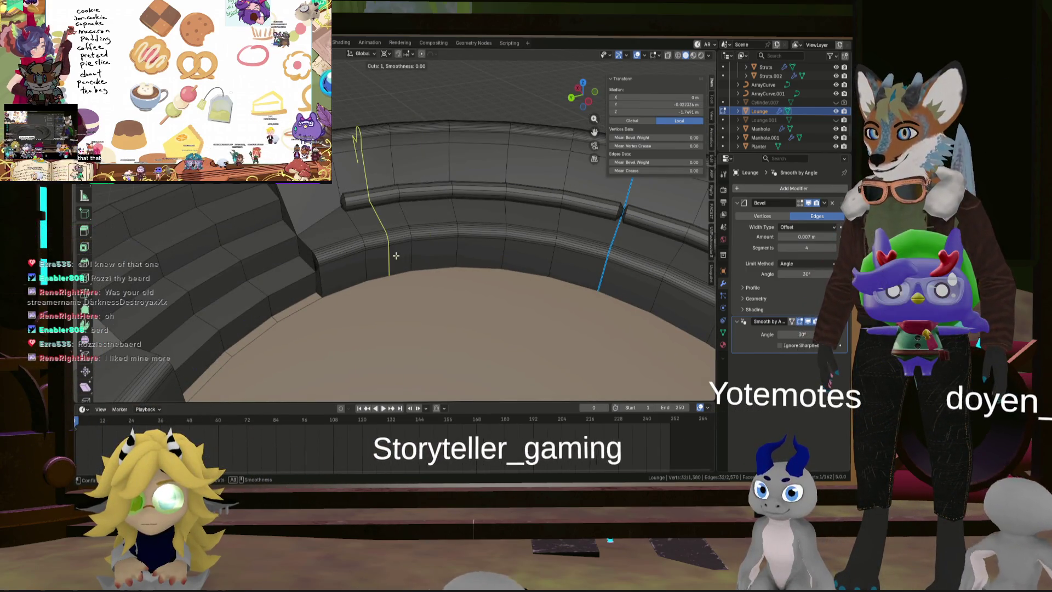
Step: Add an edge loop along the curved bench and bevel it at 0.018 m
{"action": "left_click", "coordinate": [657, 293]}
{"action": "right_click", "coordinate": [650, 292]}
{"action": "mouse_move", "coordinate": [630, 285]}
{"action": "middle_mouse_down"}
{"action": "mouse_move", "coordinate": [373, 256]}
{"action": "mouse_move", "coordinate": [520, 201]}
{"action": "mouse_move", "coordinate": [393, 219]}
{"action": "mouse_move", "coordinate": [397, 254]}
{"action": "mouse_move", "coordinate": [446, 267]}
{"action": "middle_mouse_up"}
{"action": "left_click", "coordinate": [421, 222]}
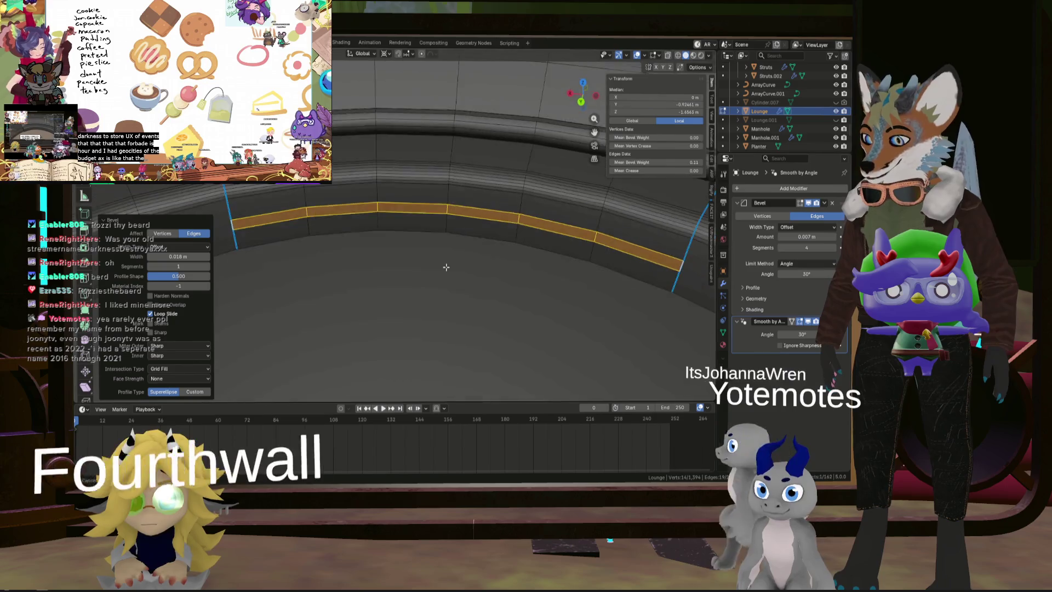
Step: Extrude the bevelled strip down about 0.059 m along its normals
{"action": "scroll", "coordinate": [470, 261], "scroll_direction": "down", "scroll_amount": 4}
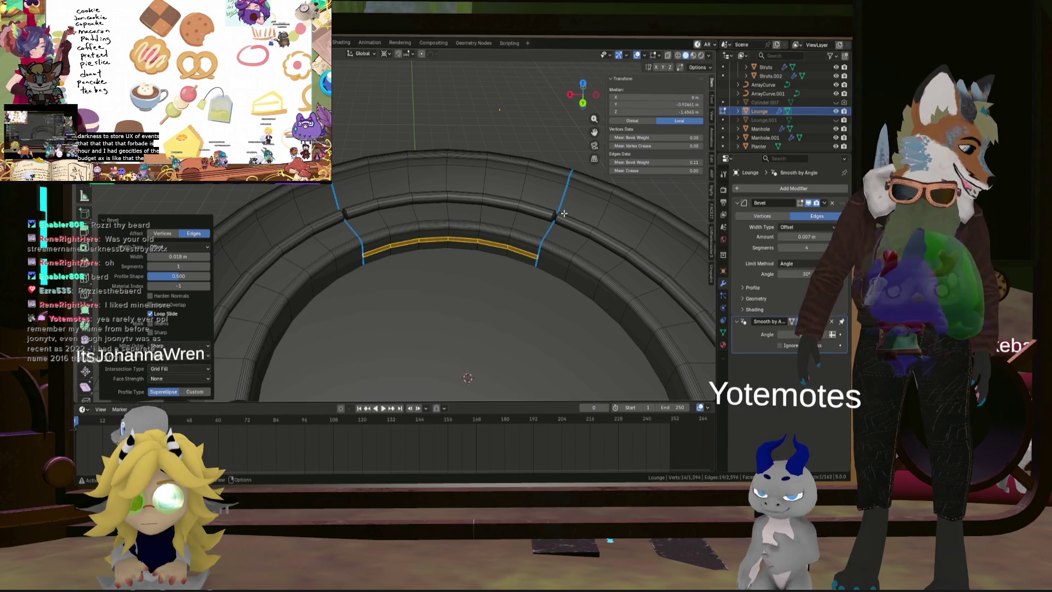
{"action": "scroll", "coordinate": [511, 227], "scroll_direction": "up", "scroll_amount": 4}
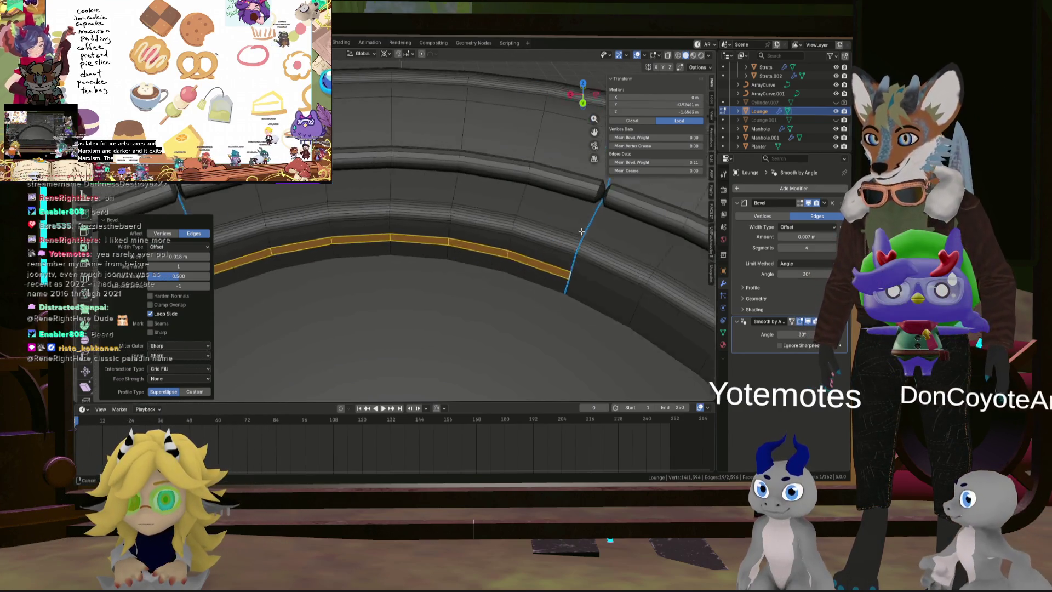
{"action": "middle_click_drag", "start_coordinate": [510, 226], "coordinate": [508, 241]}
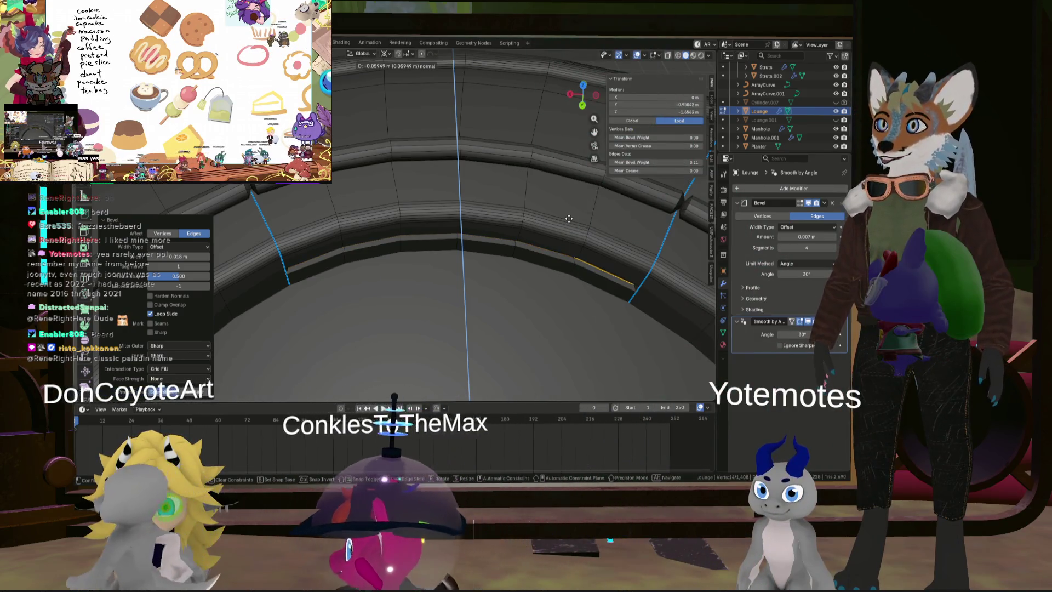
{"action": "left_click", "coordinate": [569, 218]}
{"action": "middle_click_drag", "start_coordinate": [569, 219], "coordinate": [619, 232]}
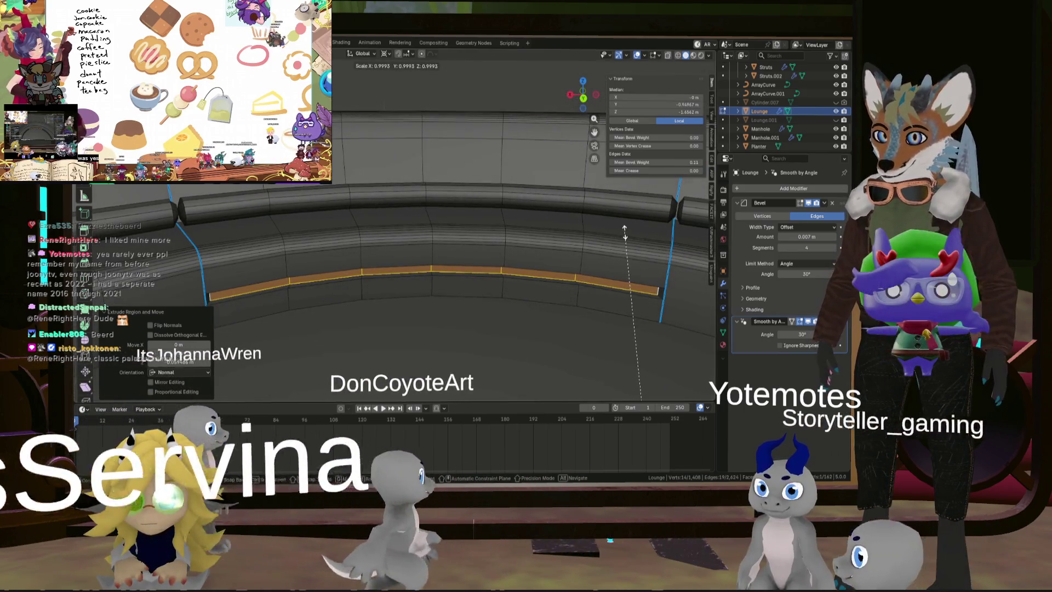
{"action": "key", "text": "s"}
{"action": "key", "text": "Escape"}
Step: Switch the pivot point and scale the edge loop down to 0.962
{"action": "mouse_move", "coordinate": [676, 241]}
{"action": "middle_mouse_down"}
{"action": "mouse_move", "coordinate": [561, 180]}
{"action": "mouse_move", "coordinate": [477, 211]}
{"action": "mouse_move", "coordinate": [498, 134]}
{"action": "mouse_move", "coordinate": [512, 199]}
{"action": "mouse_move", "coordinate": [476, 225]}
{"action": "middle_mouse_up"}
{"action": "scroll", "coordinate": [479, 222], "scroll_direction": "down", "scroll_amount": 5}
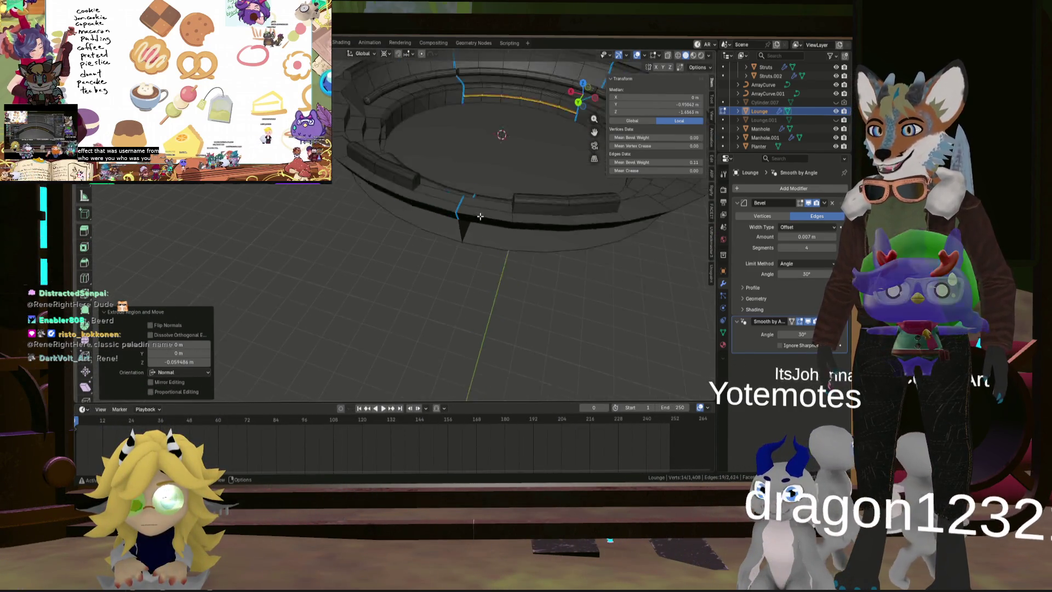
{"action": "scroll", "coordinate": [474, 236], "scroll_direction": "up", "scroll_amount": 6}
{"action": "scroll", "coordinate": [490, 198], "scroll_direction": "down", "scroll_amount": 3}
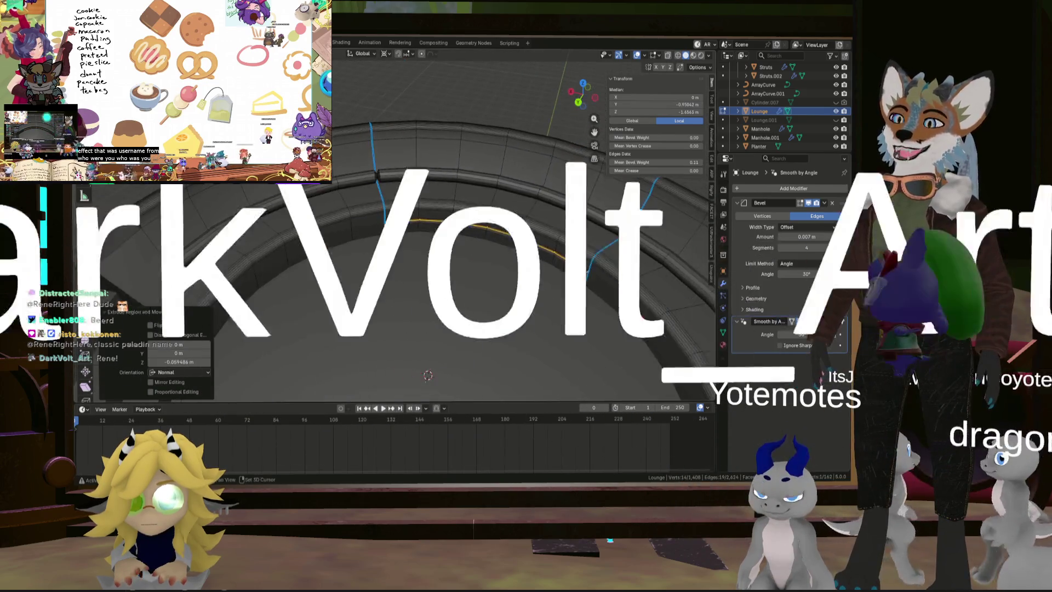
{"action": "scroll", "coordinate": [486, 221], "scroll_direction": "up", "scroll_amount": 4}
{"action": "middle_click_drag", "start_coordinate": [464, 237], "coordinate": [476, 225]}
{"action": "scroll", "coordinate": [485, 222], "scroll_direction": "down", "scroll_amount": 3}
{"action": "scroll", "coordinate": [488, 220], "scroll_direction": "up", "scroll_amount": 3}
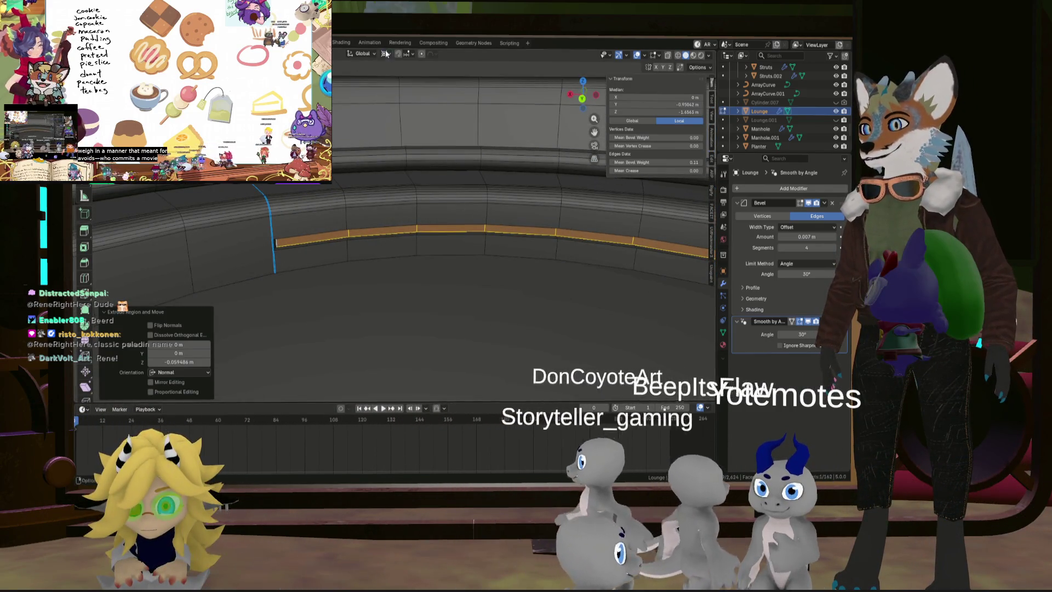
{"action": "left_click", "coordinate": [385, 53]}
{"action": "left_click", "coordinate": [416, 93]}
{"action": "key", "text": "s"}
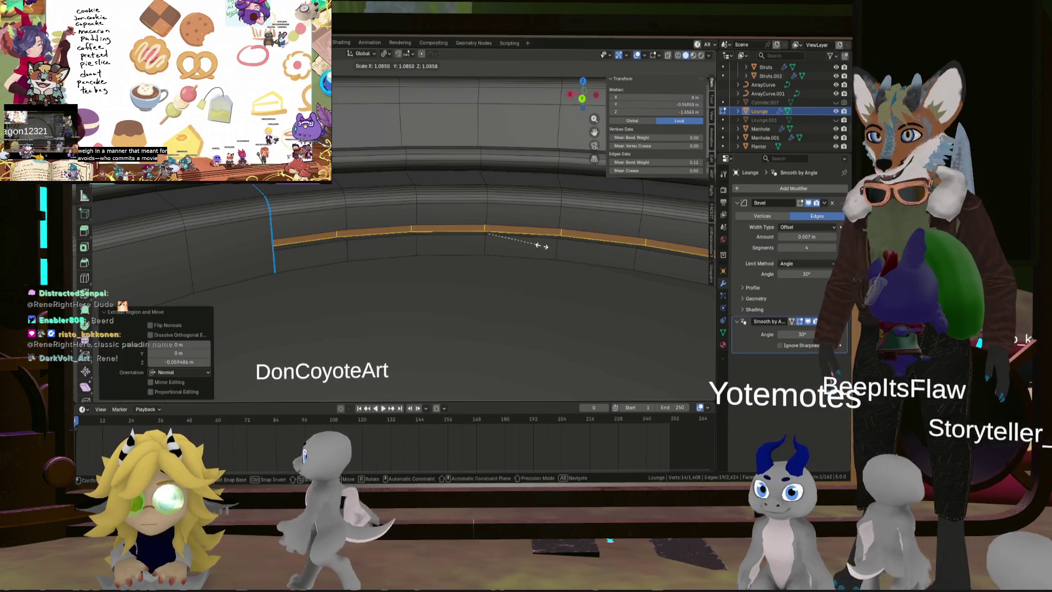
{"action": "middle_click_drag", "start_coordinate": [519, 254], "coordinate": [519, 273]}
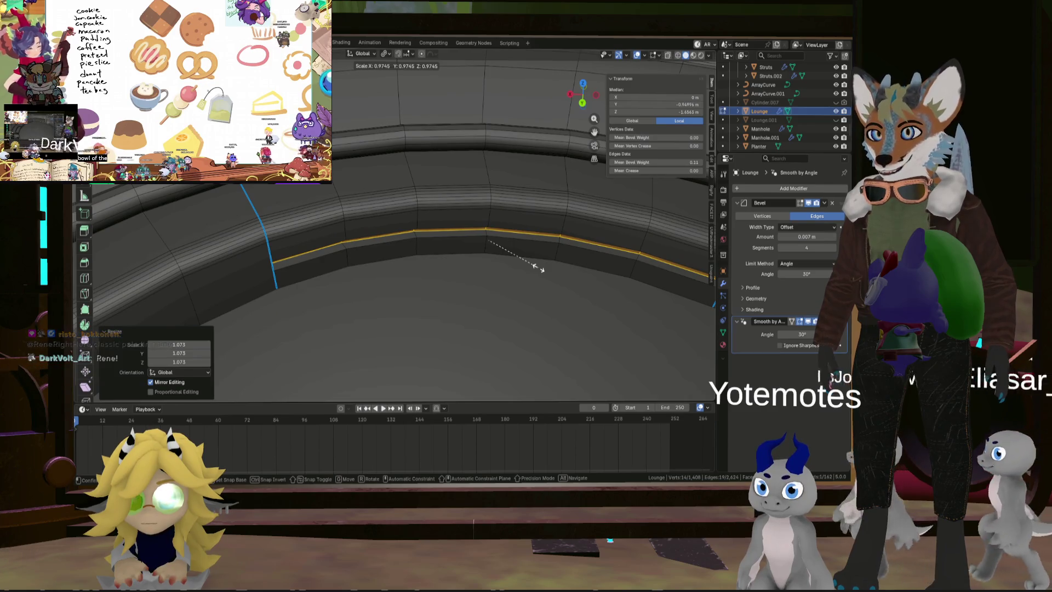
{"action": "left_click", "coordinate": [537, 266]}
{"action": "mouse_move", "coordinate": [537, 267]}
{"action": "middle_mouse_down"}
{"action": "mouse_move", "coordinate": [482, 224]}
{"action": "mouse_move", "coordinate": [365, 206]}
{"action": "mouse_move", "coordinate": [391, 202]}
{"action": "mouse_move", "coordinate": [454, 230]}
{"action": "mouse_move", "coordinate": [485, 223]}
{"action": "middle_mouse_up"}
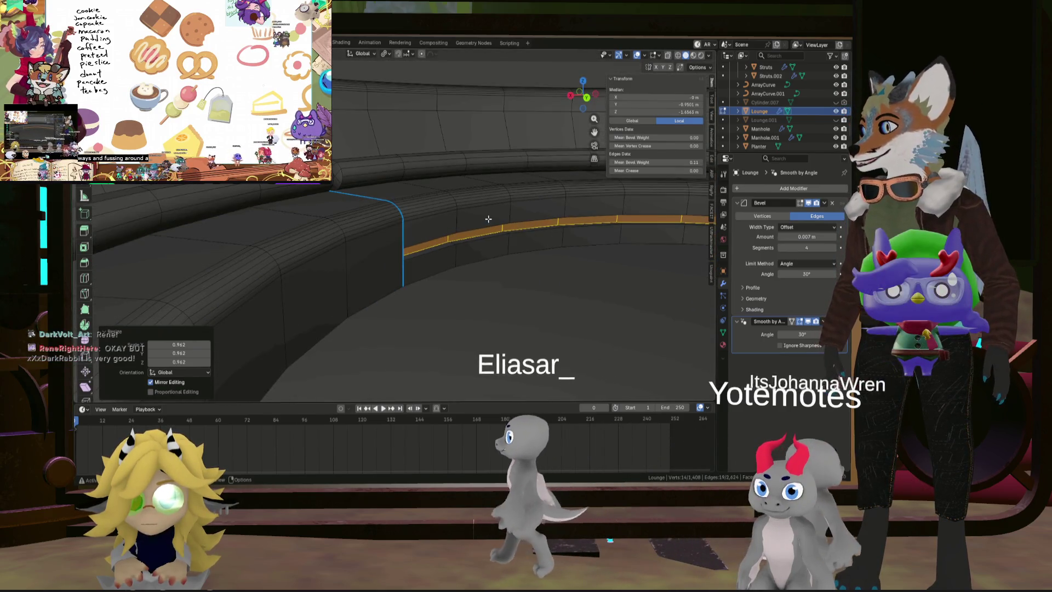
Step: Deselect the edge loop, return to Object Mode, and zoom out over the whole ring
{"action": "scroll", "coordinate": [488, 219], "scroll_direction": "down", "scroll_amount": 5}
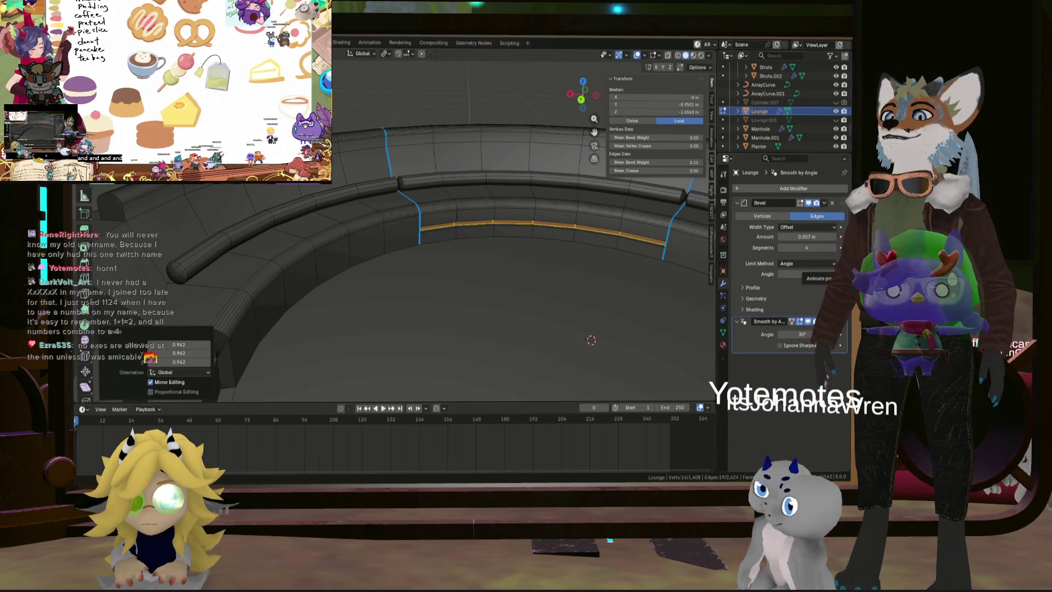
{"action": "left_click", "coordinate": [543, 233]}
{"action": "mouse_move", "coordinate": [542, 233]}
{"action": "middle_mouse_down"}
{"action": "mouse_move", "coordinate": [516, 301]}
{"action": "mouse_move", "coordinate": [552, 305]}
{"action": "mouse_move", "coordinate": [537, 245]}
{"action": "mouse_move", "coordinate": [527, 268]}
{"action": "mouse_move", "coordinate": [560, 216]}
{"action": "mouse_move", "coordinate": [488, 268]}
{"action": "mouse_move", "coordinate": [465, 239]}
{"action": "mouse_move", "coordinate": [432, 239]}
{"action": "mouse_move", "coordinate": [488, 247]}
{"action": "mouse_move", "coordinate": [495, 278]}
{"action": "middle_mouse_up"}
{"action": "key", "text": "Tab"}
{"action": "scroll", "coordinate": [494, 279], "scroll_direction": "down", "scroll_amount": 2}
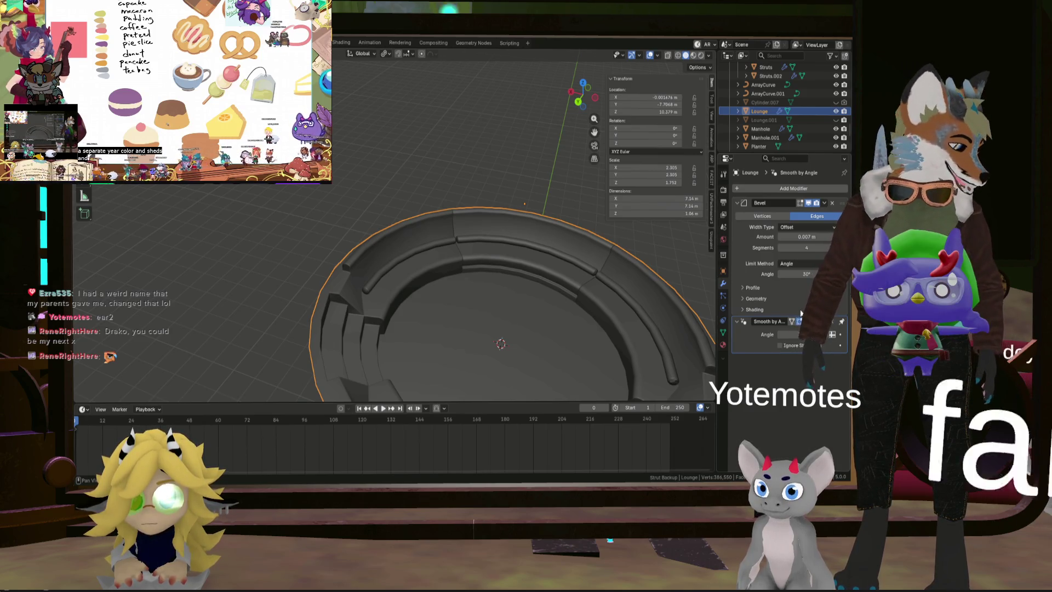
Step: Enter Edit Mode and place a new edge loop along the bench
{"action": "mouse_move", "coordinate": [505, 300]}
{"action": "middle_mouse_down"}
{"action": "mouse_move", "coordinate": [495, 330]}
{"action": "mouse_move", "coordinate": [472, 271]}
{"action": "mouse_move", "coordinate": [518, 286]}
{"action": "mouse_move", "coordinate": [577, 245]}
{"action": "mouse_move", "coordinate": [566, 314]}
{"action": "mouse_move", "coordinate": [581, 272]}
{"action": "mouse_move", "coordinate": [500, 300]}
{"action": "mouse_move", "coordinate": [590, 296]}
{"action": "mouse_move", "coordinate": [547, 264]}
{"action": "mouse_move", "coordinate": [492, 257]}
{"action": "middle_mouse_up"}
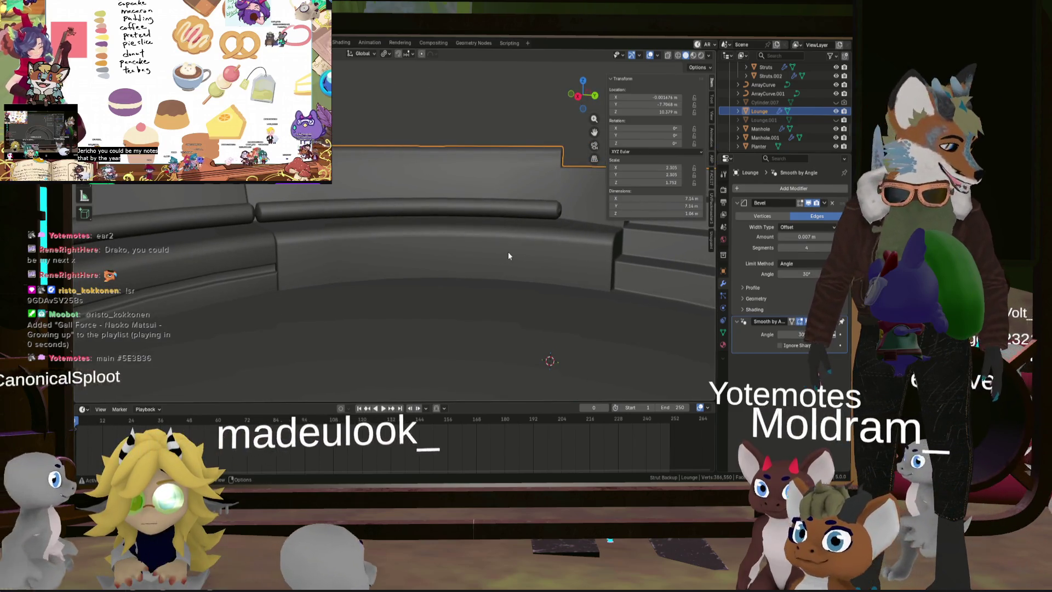
{"action": "key", "text": "Tab"}
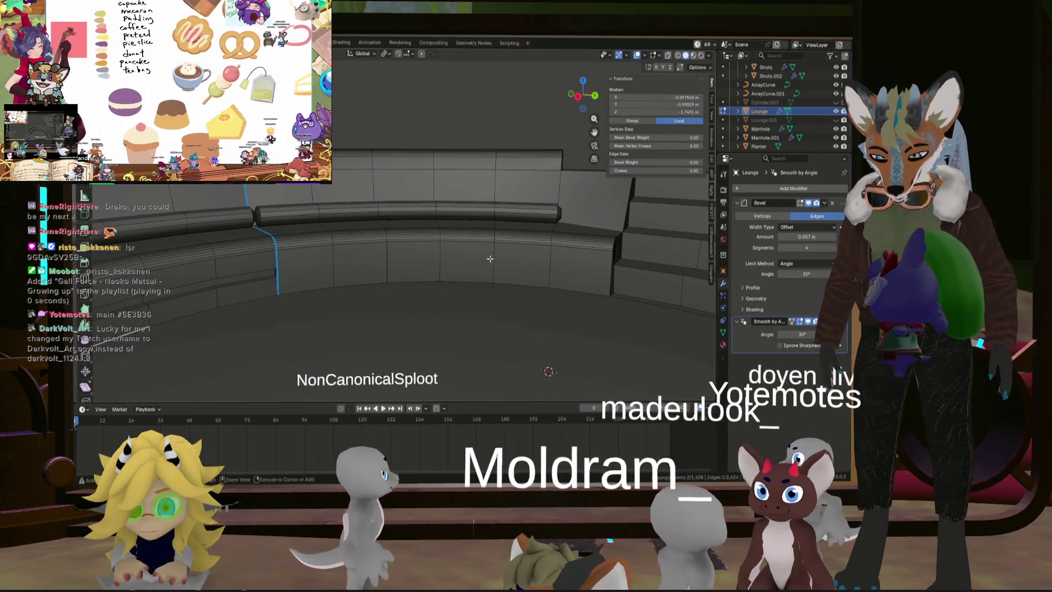
{"action": "left_click", "coordinate": [489, 263], "text": "alt"}
{"action": "key", "text": "g"}
{"action": "key", "text": "g"}
{"action": "left_click", "coordinate": [488, 260]}
{"action": "middle_click_drag", "start_coordinate": [488, 260], "coordinate": [439, 266]}
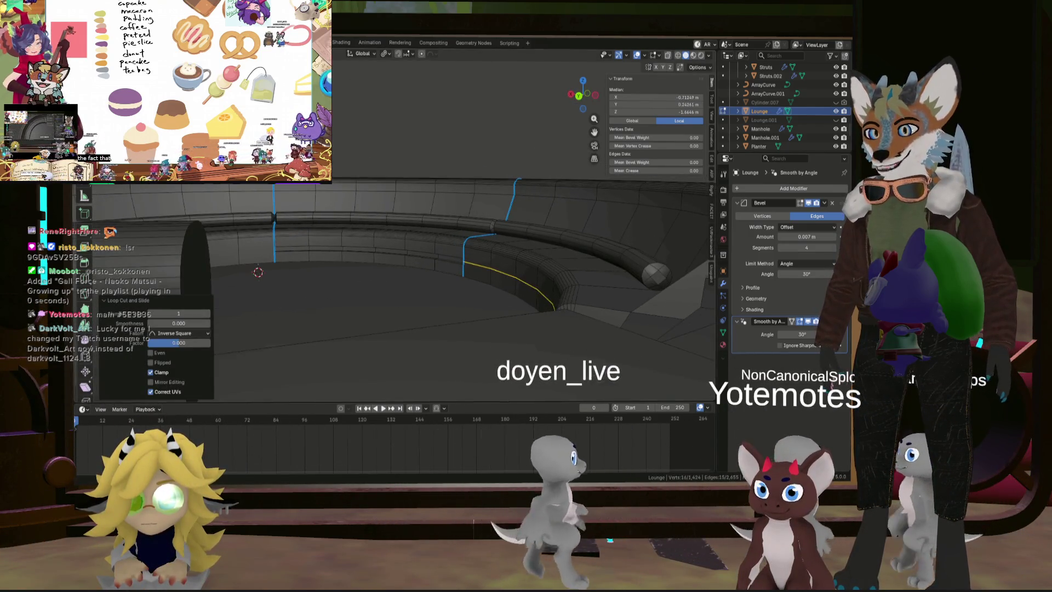
{"action": "middle_click_drag", "start_coordinate": [263, 222], "coordinate": [390, 225], "text": "shift"}
{"action": "mouse_move", "coordinate": [305, 215]}
{"action": "middle_mouse_down"}
{"action": "mouse_move", "coordinate": [342, 245]}
{"action": "mouse_move", "coordinate": [294, 228]}
{"action": "mouse_move", "coordinate": [336, 245]}
{"action": "mouse_move", "coordinate": [324, 241]}
{"action": "middle_mouse_up"}
Step: Make another loop cut along the bench with Ctrl+R
{"action": "key", "text": "ctrl+r"}
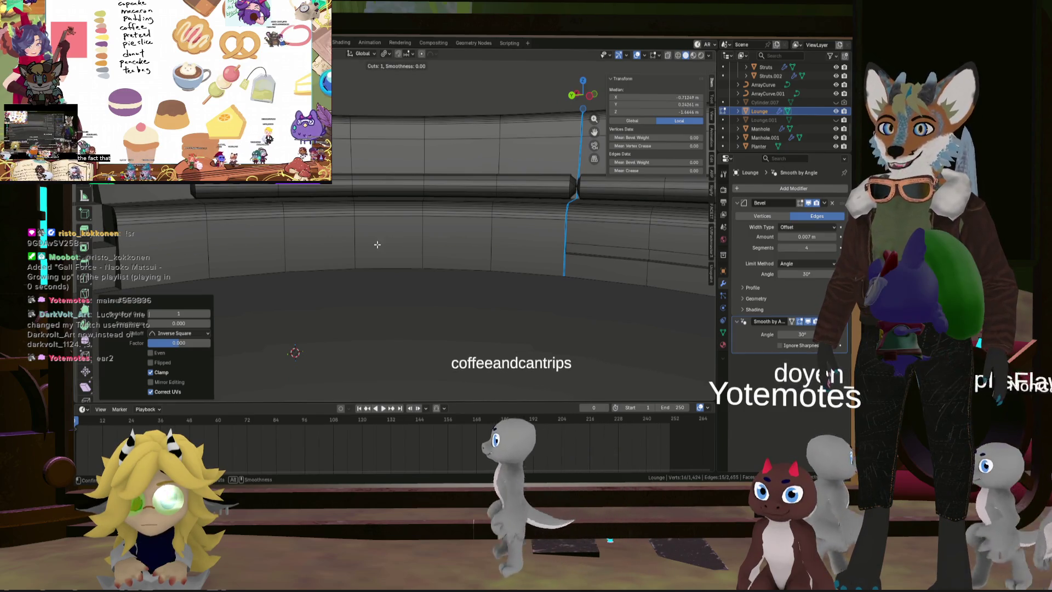
{"action": "mouse_move", "coordinate": [321, 230]}
{"action": "middle_mouse_down"}
{"action": "mouse_move", "coordinate": [280, 252]}
{"action": "mouse_move", "coordinate": [361, 248]}
{"action": "mouse_move", "coordinate": [329, 232]}
{"action": "mouse_move", "coordinate": [367, 229]}
{"action": "mouse_move", "coordinate": [343, 255]}
{"action": "mouse_move", "coordinate": [303, 230]}
{"action": "mouse_move", "coordinate": [273, 231]}
{"action": "mouse_move", "coordinate": [389, 188]}
{"action": "middle_mouse_up"}
{"action": "scroll", "coordinate": [366, 229], "scroll_direction": "down", "scroll_amount": 5}
{"action": "scroll", "coordinate": [285, 219], "scroll_direction": "up", "scroll_amount": 6}
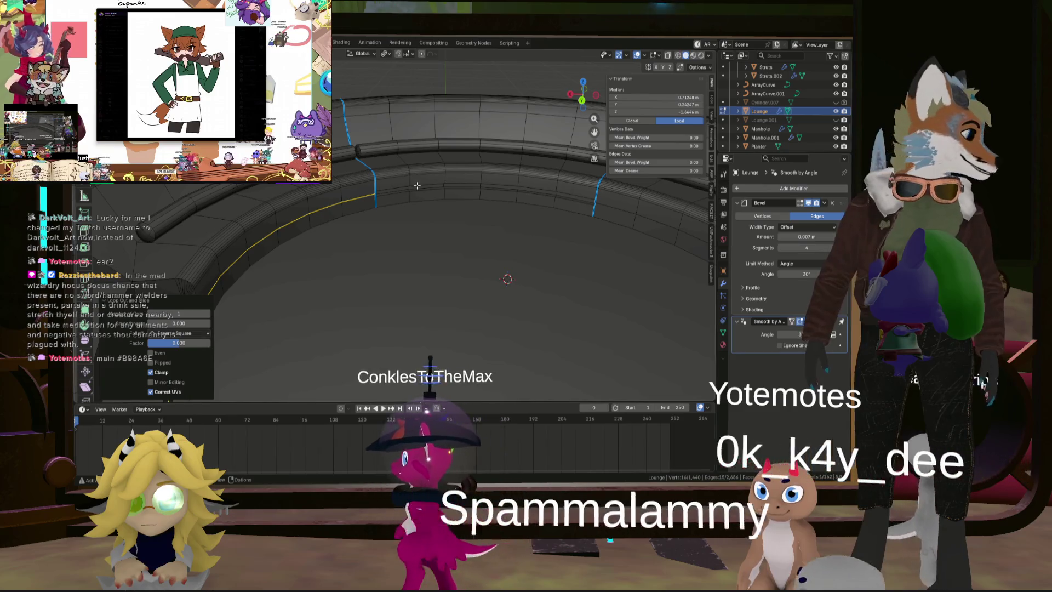
{"action": "middle_click_drag", "start_coordinate": [450, 197], "coordinate": [464, 214]}
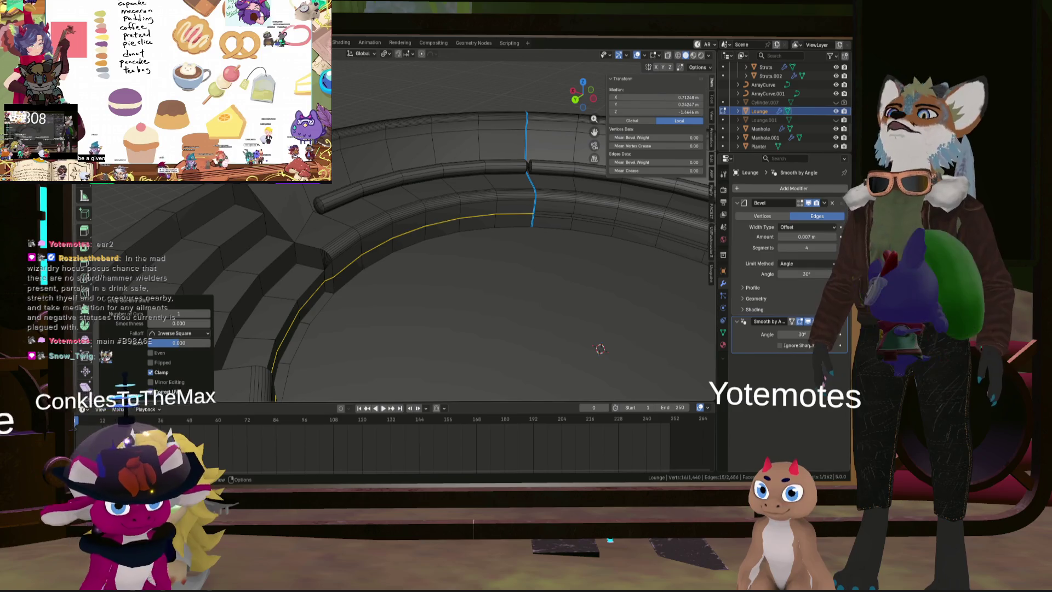
Step: Select edges crossing the bench and a bench vertex, then start bevelling them
{"action": "left_click", "coordinate": [496, 217], "text": "ctrl+alt"}
{"action": "mouse_move", "coordinate": [341, 242]}
{"action": "middle_mouse_down"}
{"action": "mouse_move", "coordinate": [503, 253]}
{"action": "mouse_move", "coordinate": [503, 273]}
{"action": "mouse_move", "coordinate": [451, 278]}
{"action": "mouse_move", "coordinate": [467, 235]}
{"action": "mouse_move", "coordinate": [366, 266]}
{"action": "middle_mouse_up"}
{"action": "left_click", "coordinate": [422, 244]}
{"action": "mouse_move", "coordinate": [438, 283]}
{"action": "middle_mouse_down"}
{"action": "mouse_move", "coordinate": [384, 246]}
{"action": "mouse_move", "coordinate": [346, 163]}
{"action": "middle_mouse_up"}
{"action": "mouse_move", "coordinate": [376, 202]}
{"action": "middle_mouse_down"}
{"action": "mouse_move", "coordinate": [330, 190]}
{"action": "mouse_move", "coordinate": [355, 256]}
{"action": "mouse_move", "coordinate": [323, 226]}
{"action": "middle_mouse_up"}
{"action": "scroll", "coordinate": [370, 194], "scroll_direction": "up", "scroll_amount": 3}
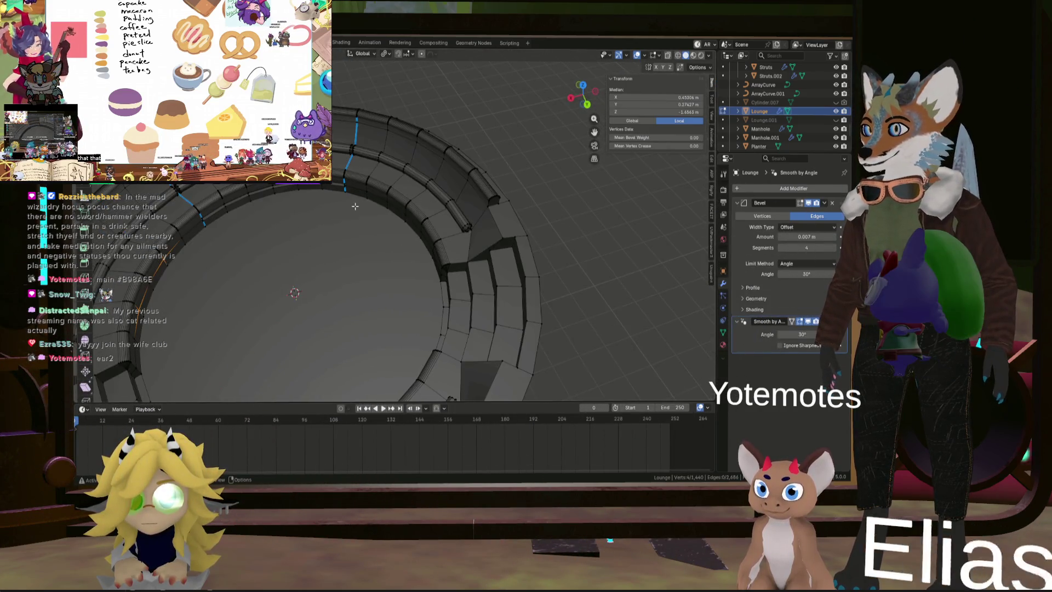
{"action": "middle_click_drag", "start_coordinate": [354, 223], "coordinate": [345, 221]}
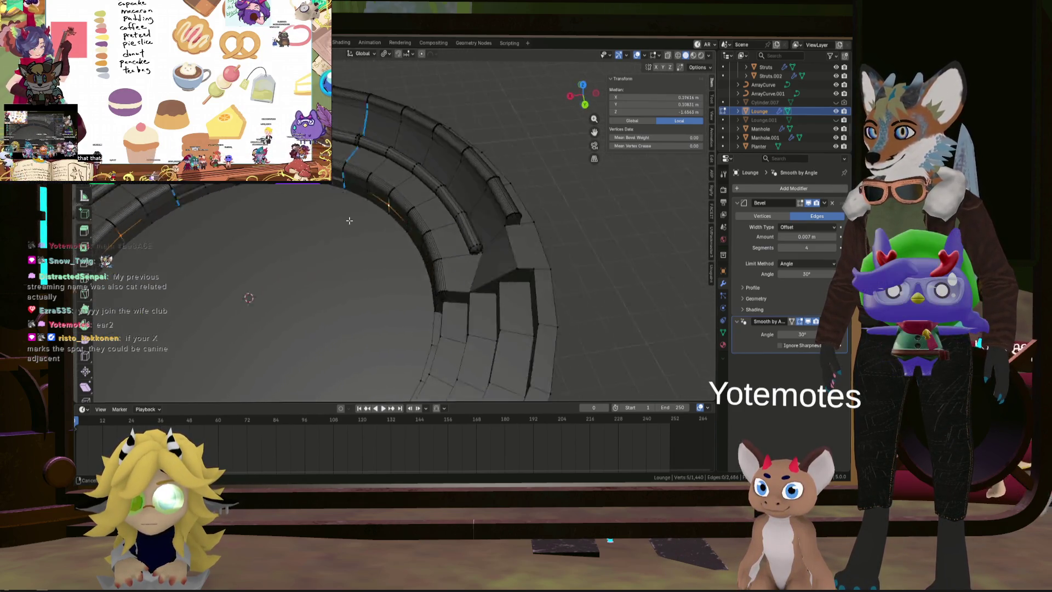
{"action": "scroll", "coordinate": [345, 222], "scroll_direction": "down", "scroll_amount": 3}
{"action": "mouse_move", "coordinate": [415, 295]}
{"action": "middle_mouse_down"}
{"action": "mouse_move", "coordinate": [453, 228]}
{"action": "mouse_move", "coordinate": [473, 238]}
{"action": "mouse_move", "coordinate": [416, 264]}
{"action": "mouse_move", "coordinate": [374, 240]}
{"action": "middle_mouse_up"}
{"action": "scroll", "coordinate": [372, 218], "scroll_direction": "up", "scroll_amount": 5}
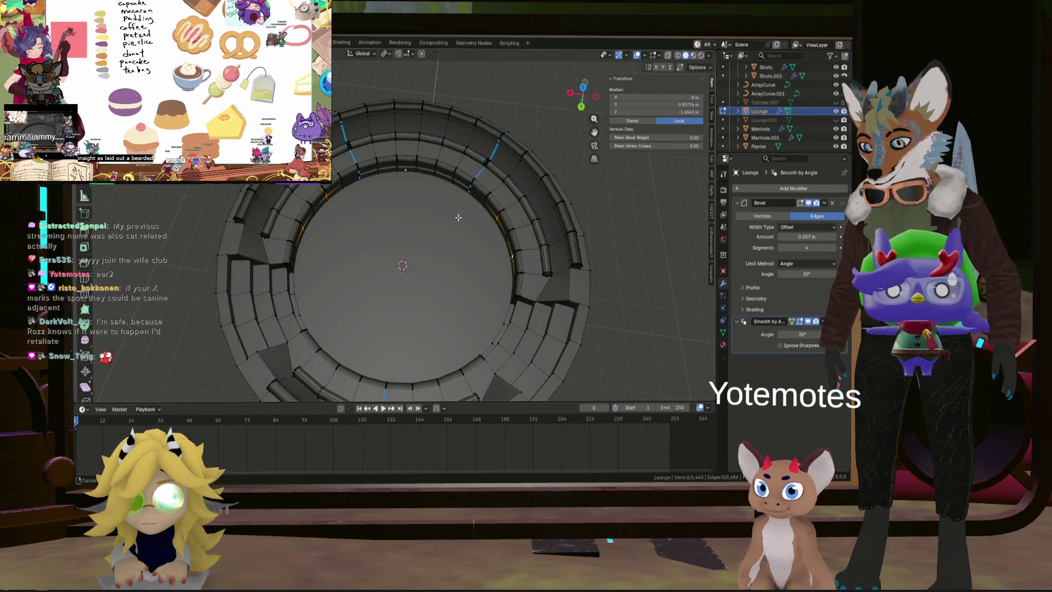
{"action": "scroll", "coordinate": [439, 224], "scroll_direction": "up", "scroll_amount": 3}
{"action": "key", "text": "ctrl+b"}
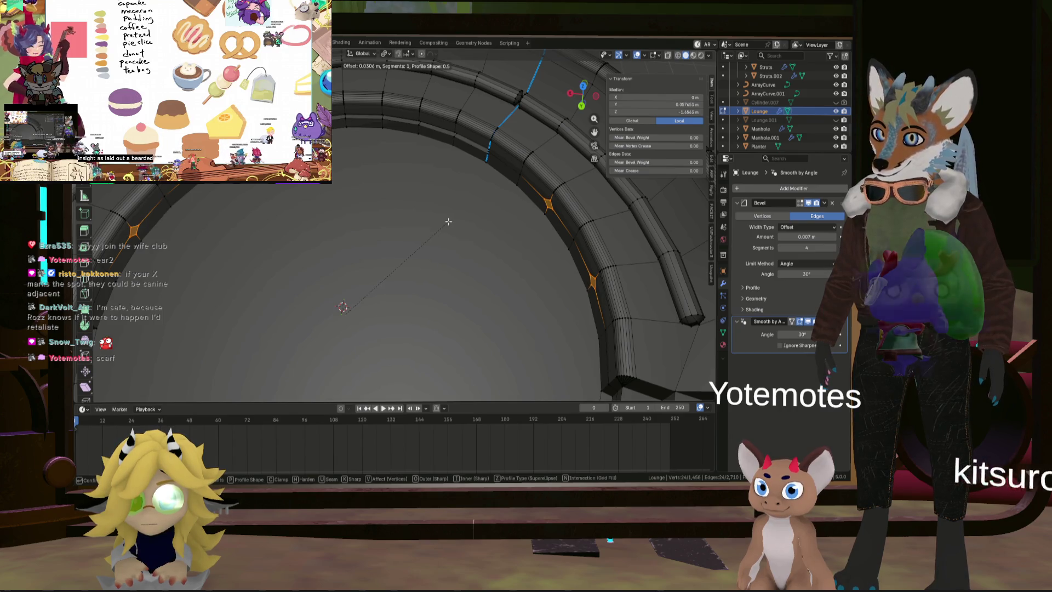
Step: Confirm the vertex bevel on the two bench vertices, setting width 0.05 m and profile shape about 0.3
{"action": "left_click", "coordinate": [451, 218]}
{"action": "mouse_move", "coordinate": [451, 219]}
{"action": "middle_mouse_down"}
{"action": "mouse_move", "coordinate": [462, 203]}
{"action": "mouse_move", "coordinate": [495, 217]}
{"action": "middle_mouse_up"}
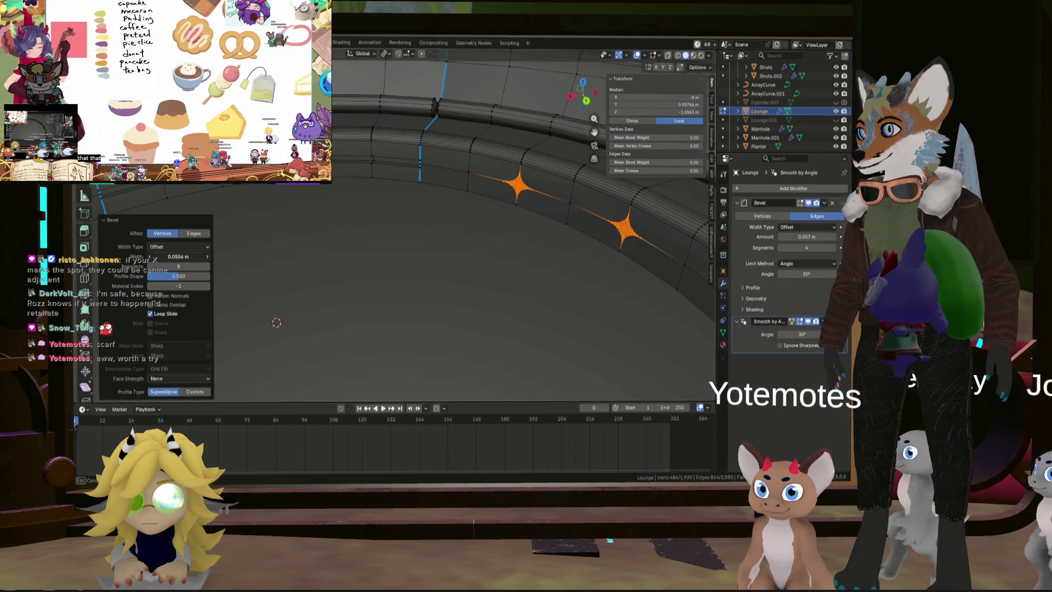
{"action": "left_click_drag", "start_coordinate": [180, 257], "coordinate": [164, 257]}
{"action": "left_click", "coordinate": [164, 257]}
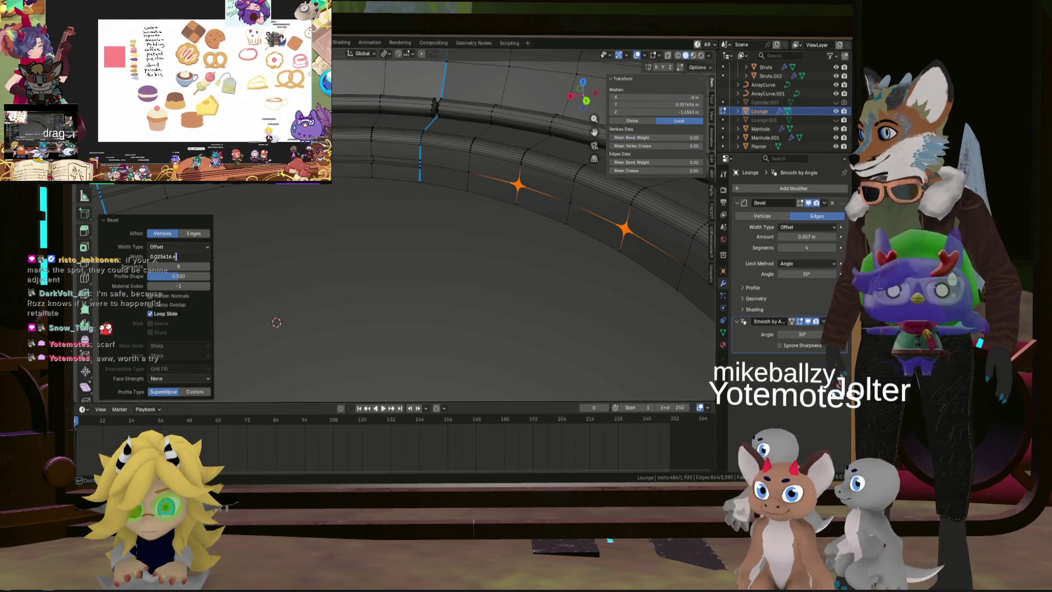
{"action": "key", "text": "ctrl+a"}
{"action": "type", "text": "0.05"}
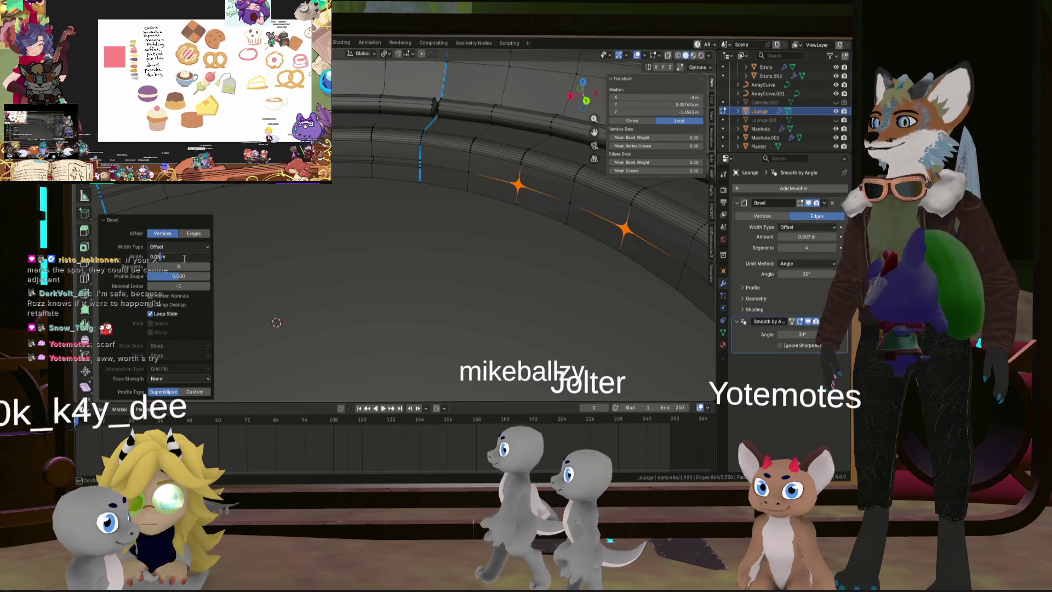
{"action": "key", "text": "Return"}
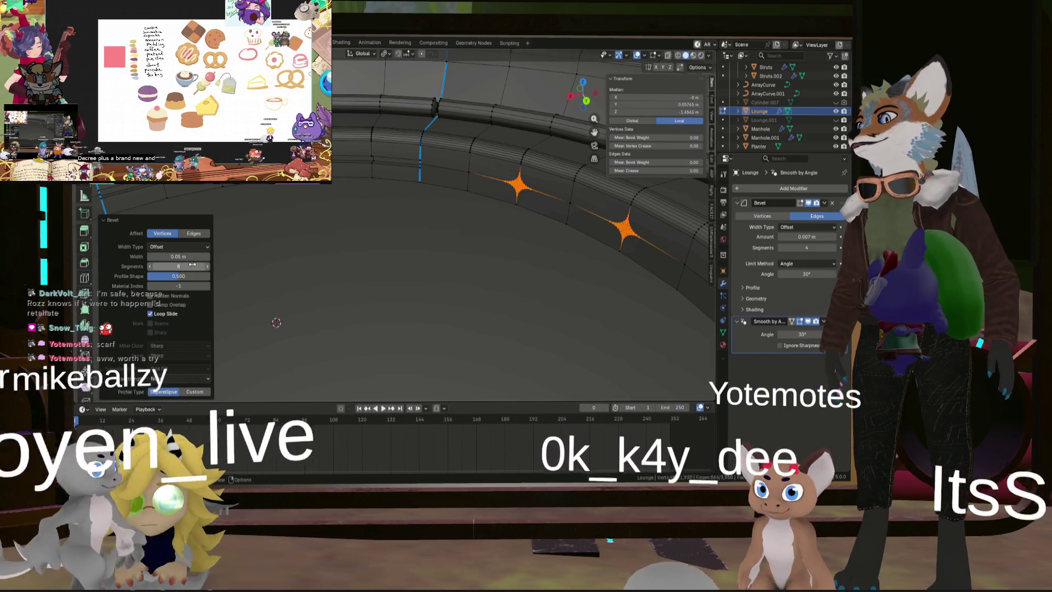
{"action": "mouse_move", "coordinate": [200, 276]}
{"action": "left_mouse_down"}
{"action": "mouse_move", "coordinate": [210, 276]}
{"action": "mouse_move", "coordinate": [161, 276]}
{"action": "left_mouse_up"}
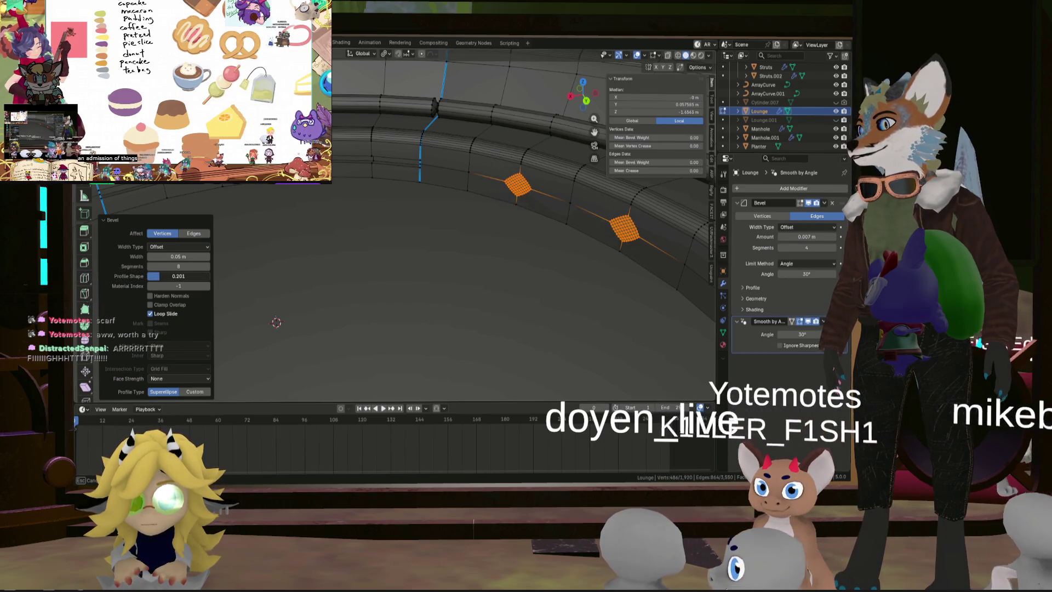
{"action": "left_click", "coordinate": [179, 276]}
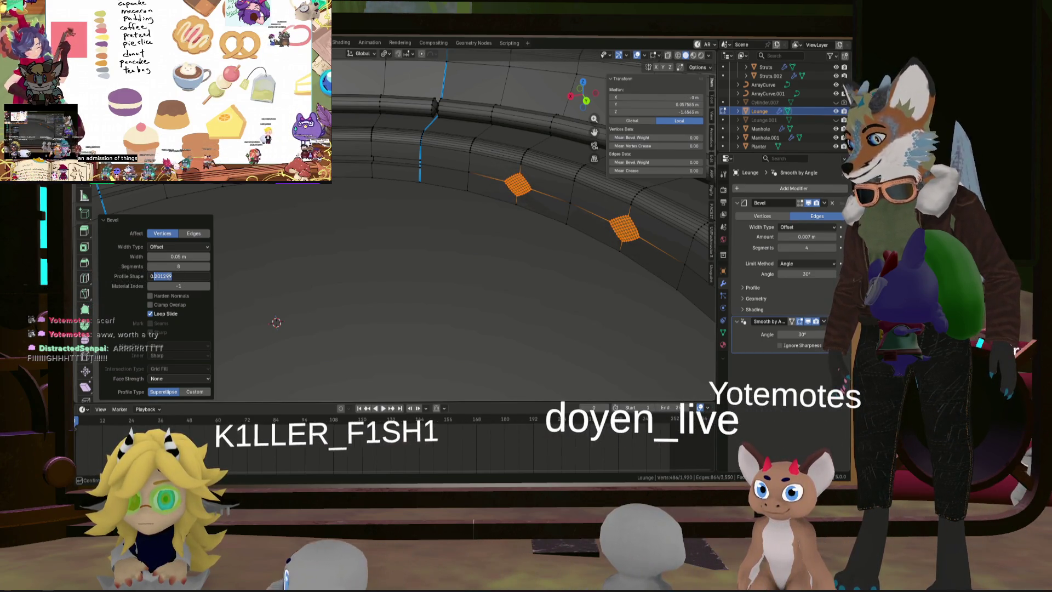
{"action": "type", "text": "0.250"}
{"action": "key", "text": "Return"}
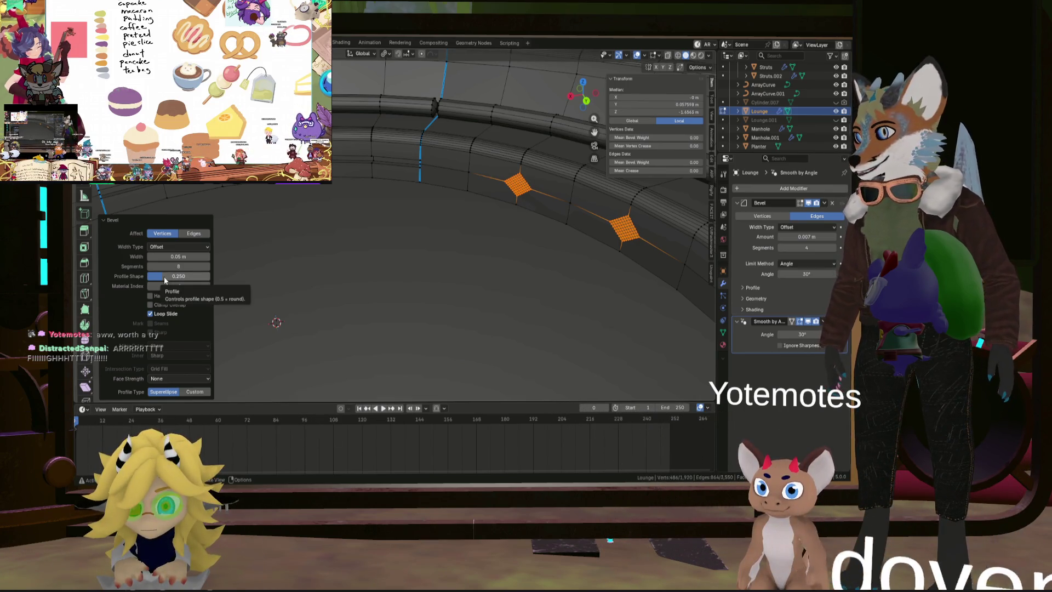
{"action": "left_click_drag", "start_coordinate": [163, 276], "coordinate": [164, 276]}
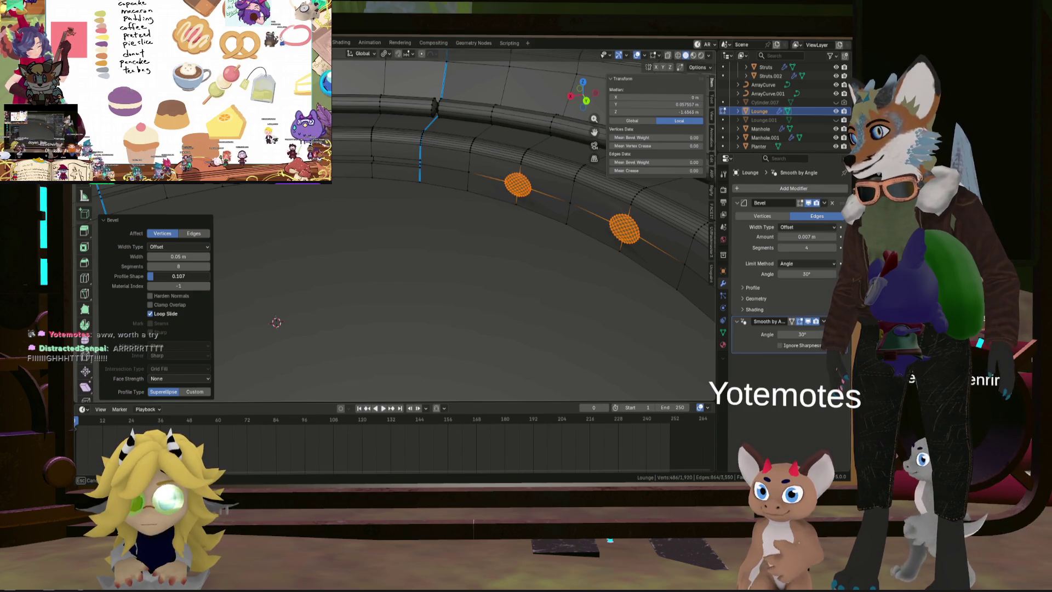